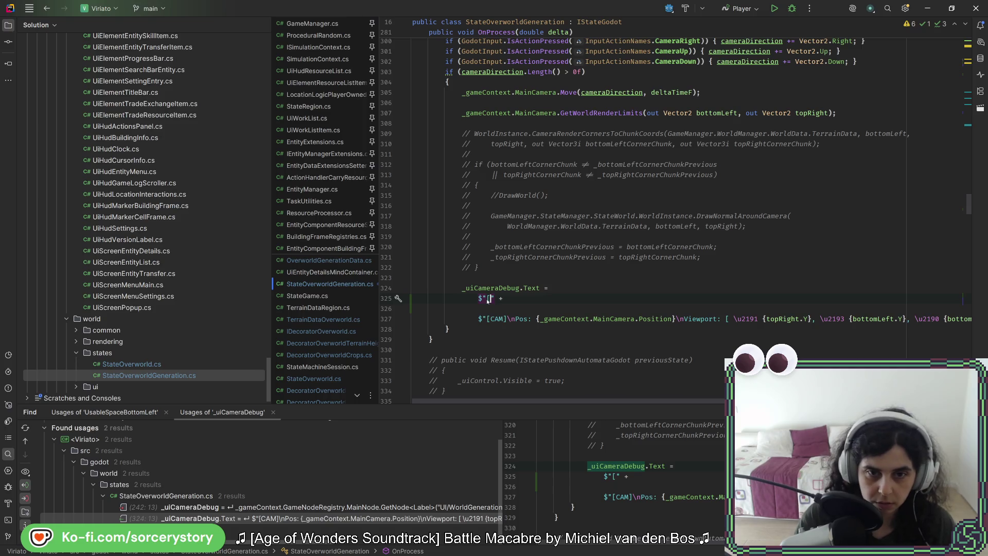
# Make the debug string read "WRLD GEN Failures: {_failures}" and rename _failures to _worldGenerationFailures
pyautogui.press('BackSpace')
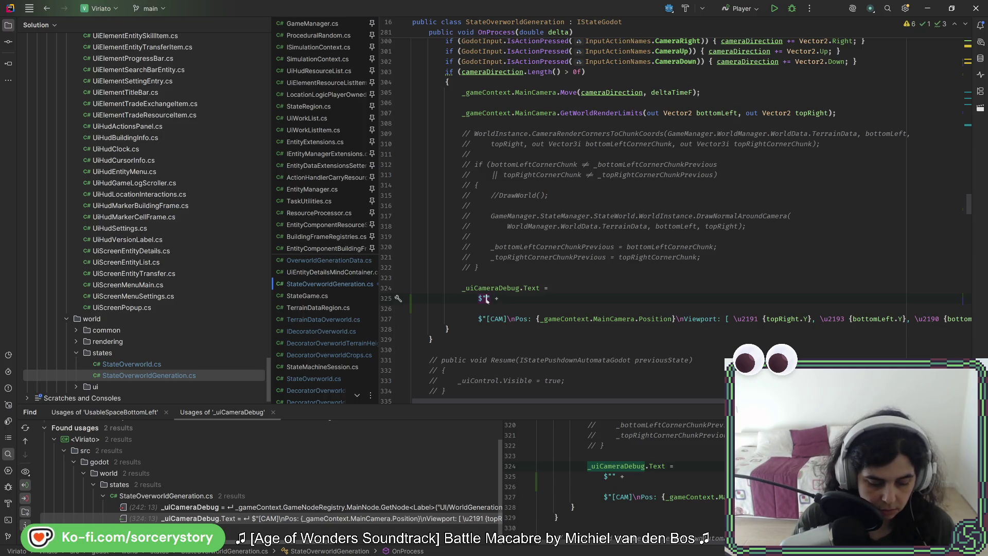
pyautogui.write('WRLD GEN Failures:')
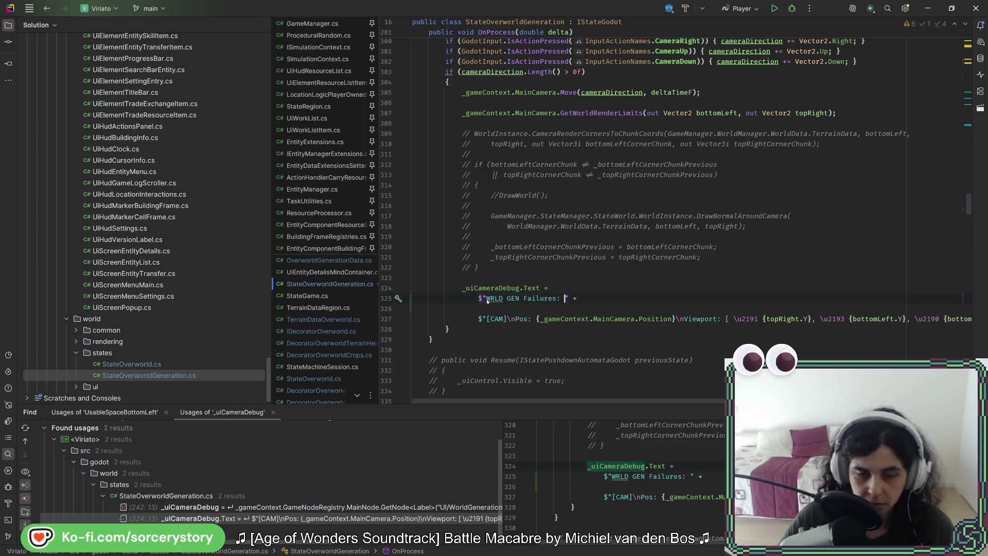
pyautogui.write(' {')
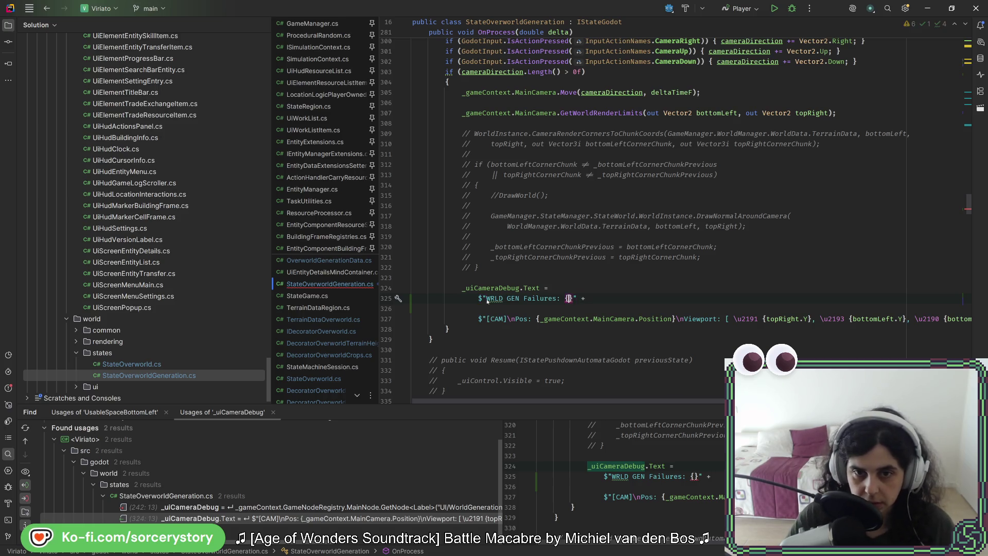
pyautogui.write('_fa')
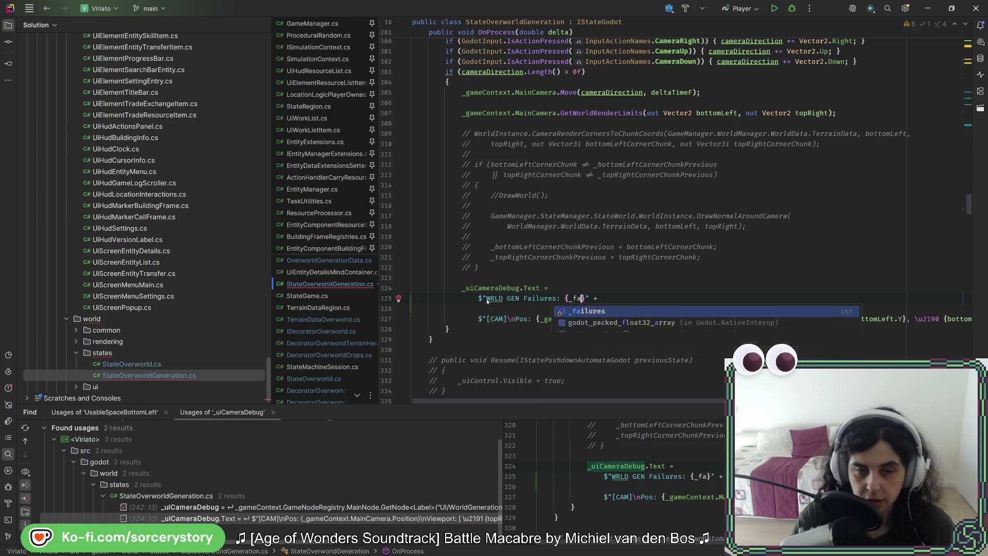
pyautogui.press('Return')
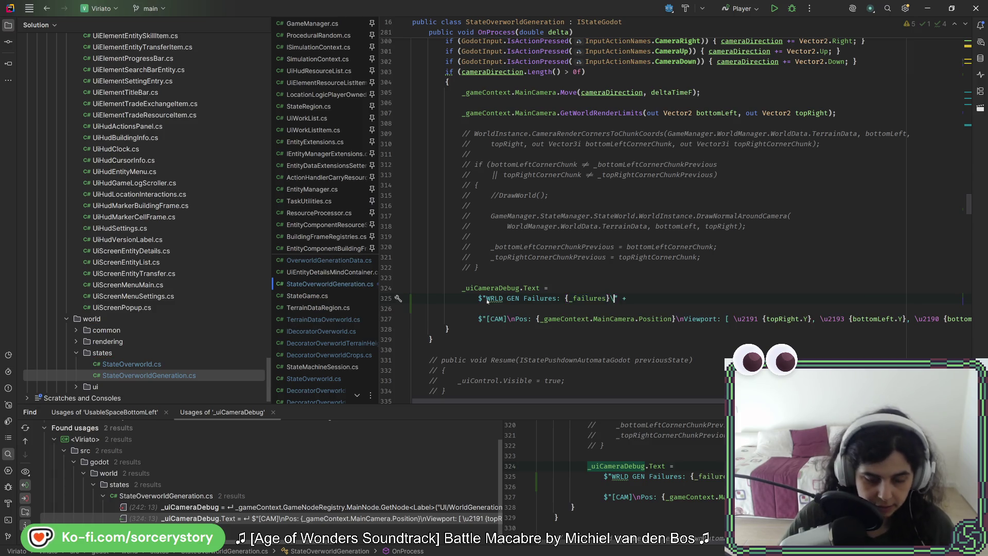
pyautogui.write('n\\n')
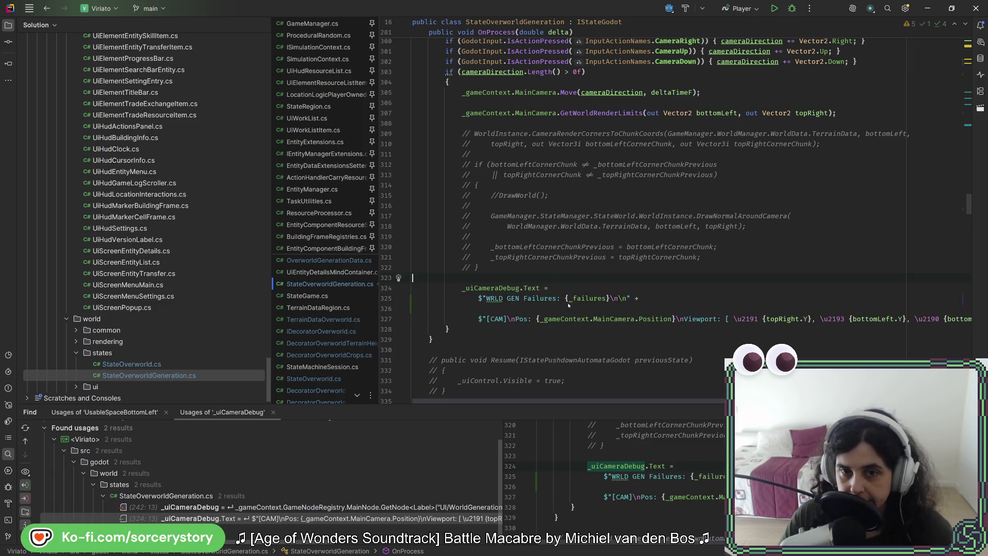
pyautogui.hotkey('shift', 'F6')
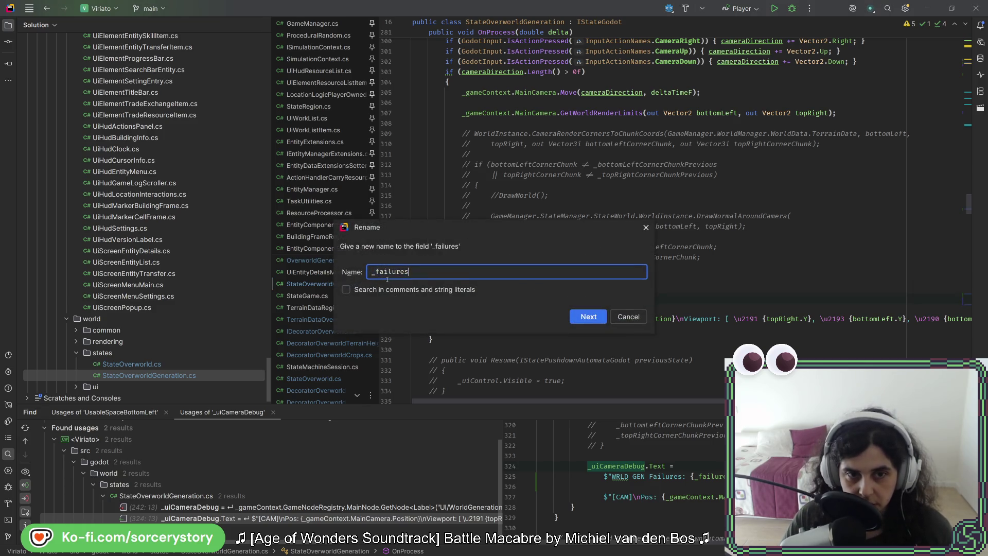
pyautogui.write('worldGen')
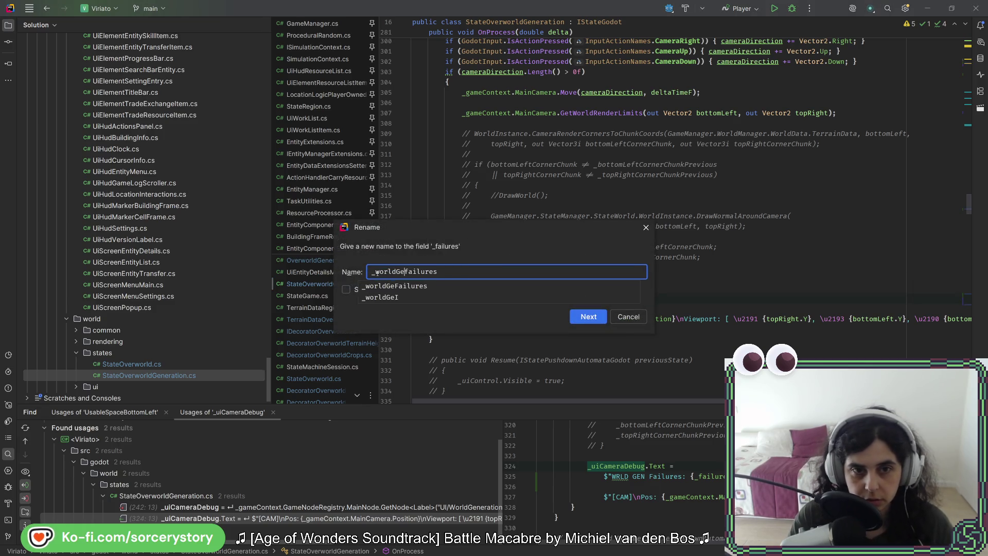
pyautogui.write('eration')
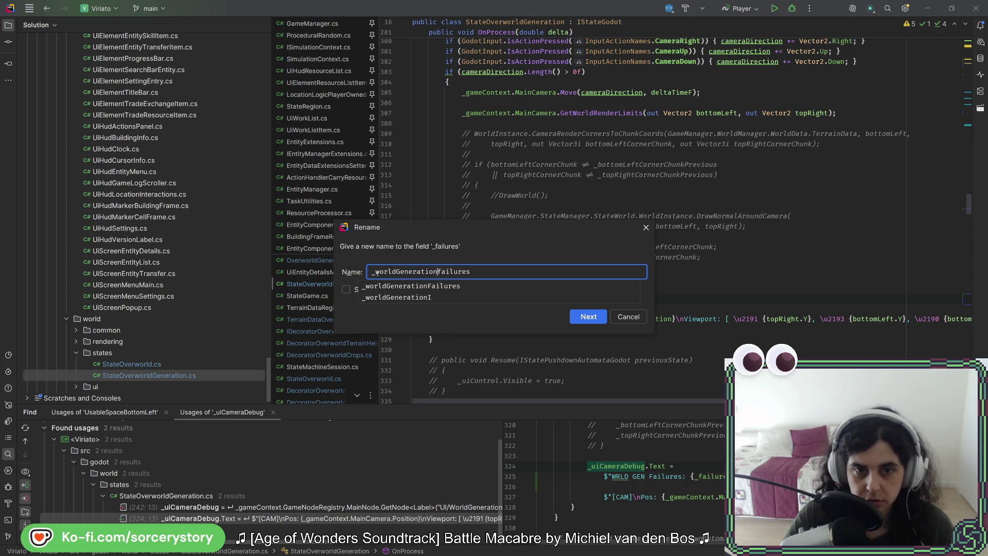
pyautogui.press('Return')
pyautogui.press('Return')
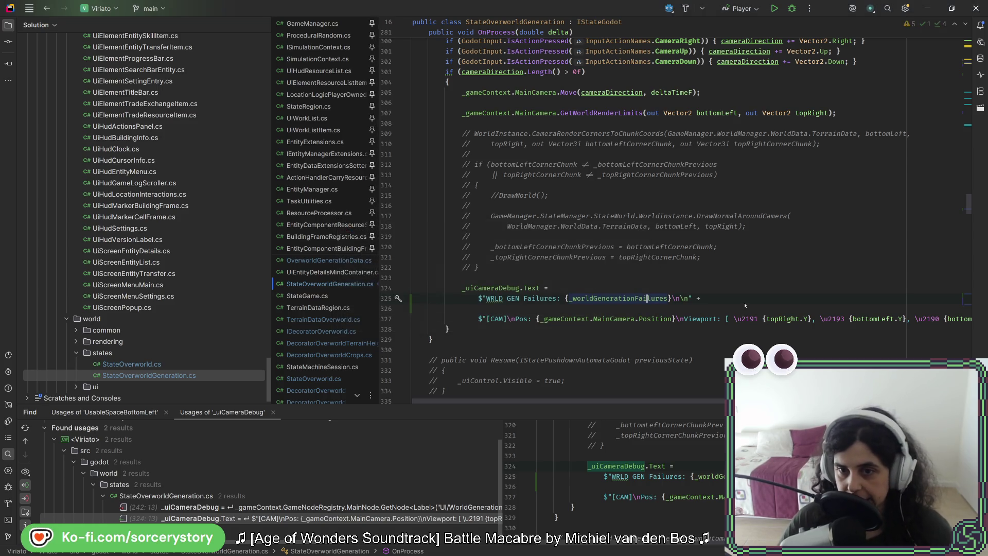
pyautogui.press('Delete')
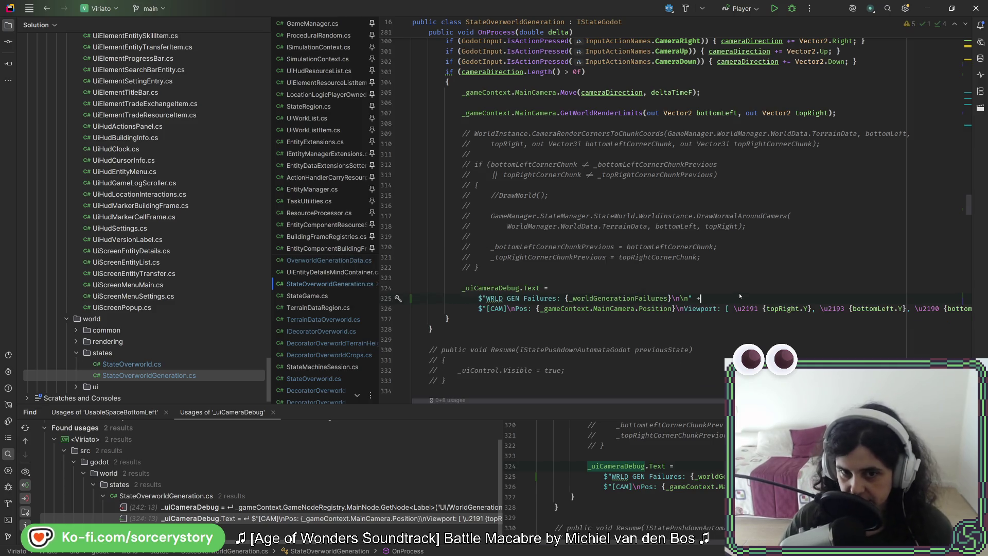
pyautogui.scroll(2, 497, 308)
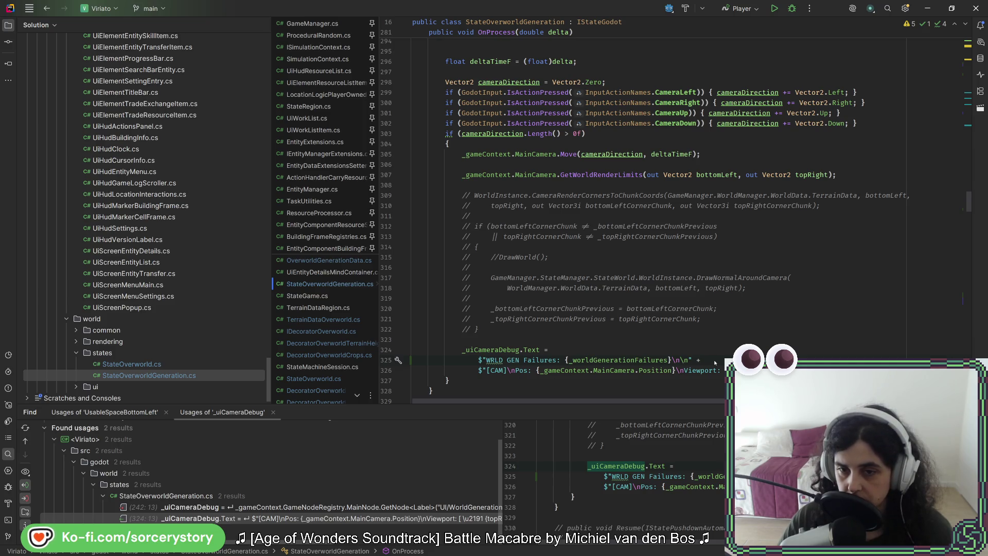
# Change the _uiCameraDebug.Text assignment to += and cut the WRLD GEN Failures line out of OnProcess
pyautogui.moveTo(715, 361); pyautogui.dragTo(714, 335)
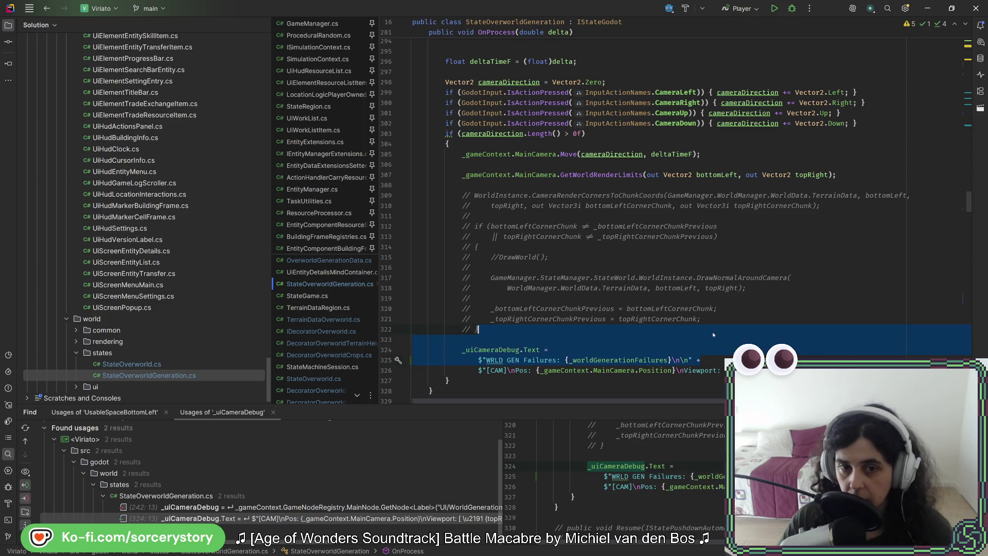
pyautogui.scroll(5, 714, 335)
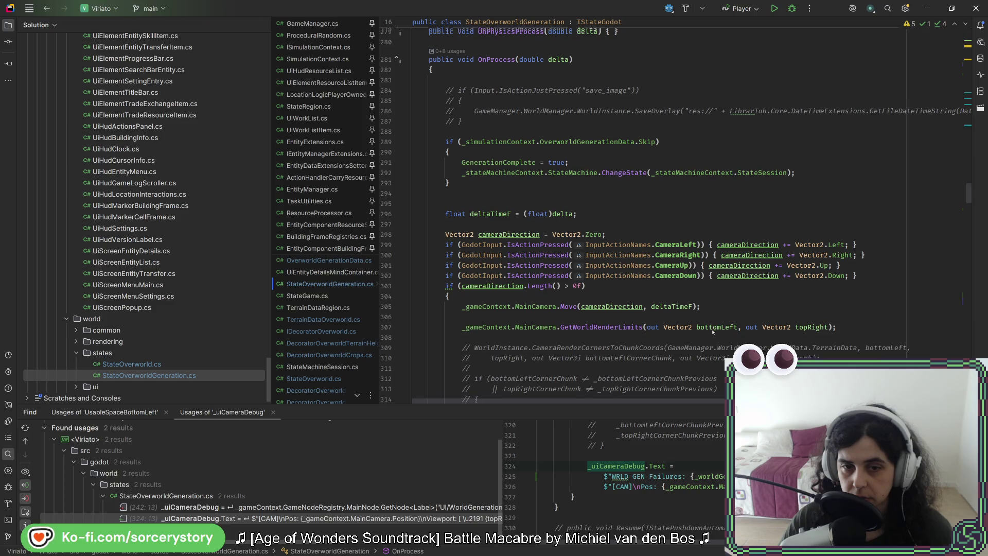
pyautogui.scroll(-5, 714, 332)
pyautogui.click(593, 352)
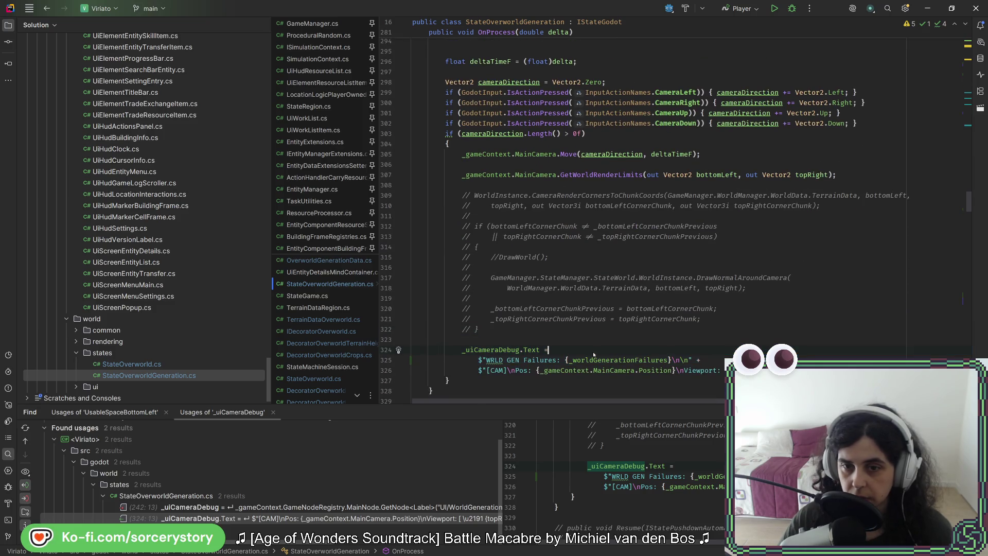
pyautogui.write('+')
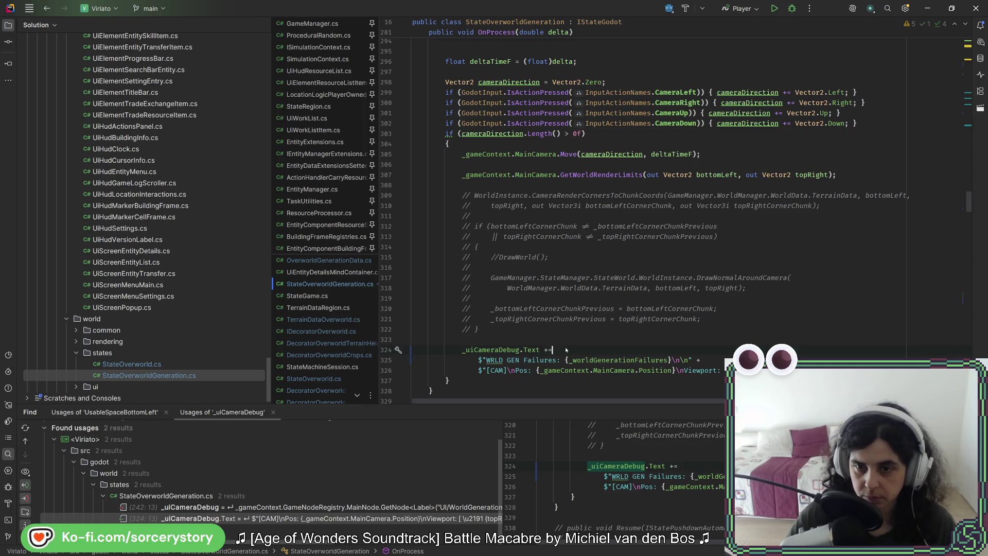
pyautogui.hotkey('shift', 'Down')
pyautogui.hotkey('shift', 'End')
pyautogui.hotkey('ctrl', 'c')
pyautogui.press('Delete')
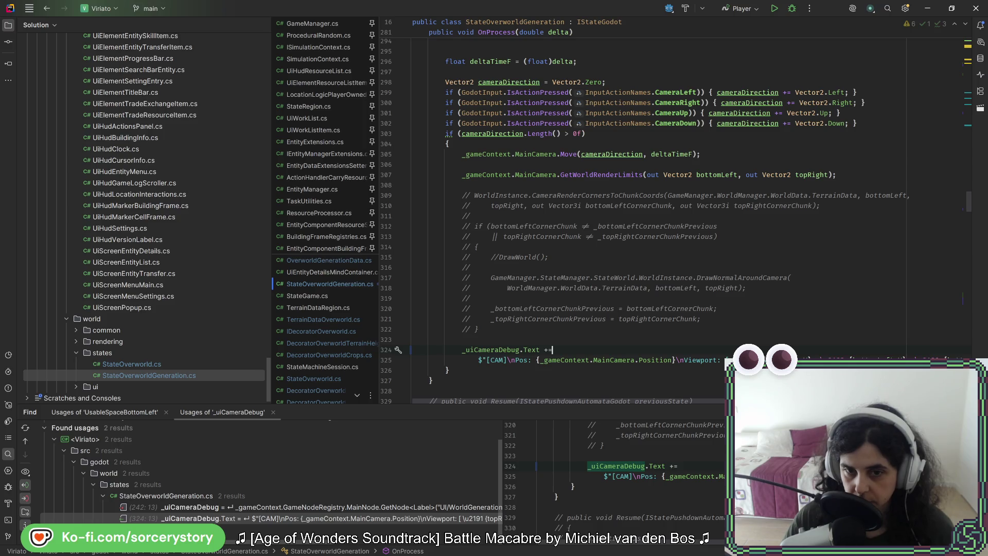
pyautogui.scroll(-10, 556, 333)
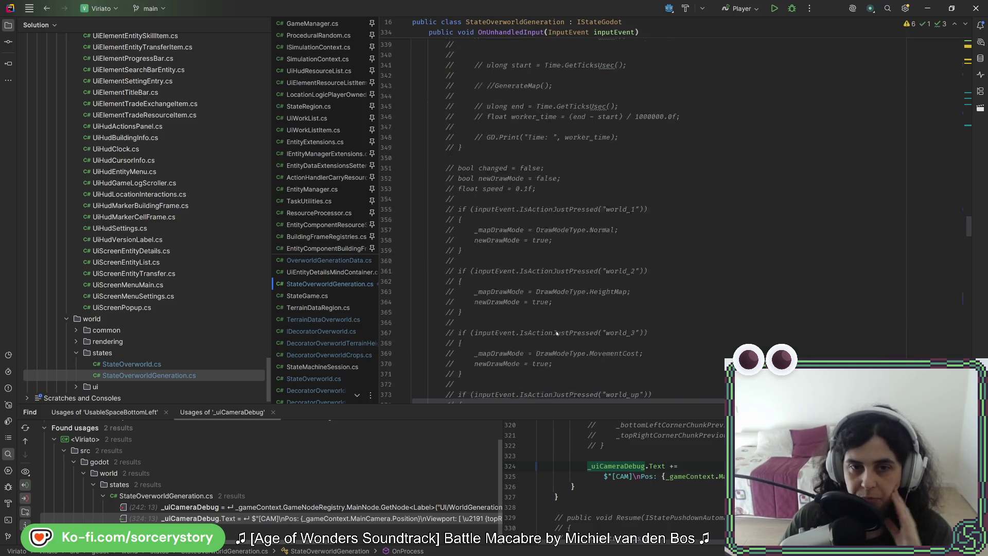
pyautogui.scroll(-5, 557, 333)
pyautogui.scroll(-5, 556, 333)
pyautogui.scroll(-3, 556, 333)
pyautogui.scroll(-5, 556, 333)
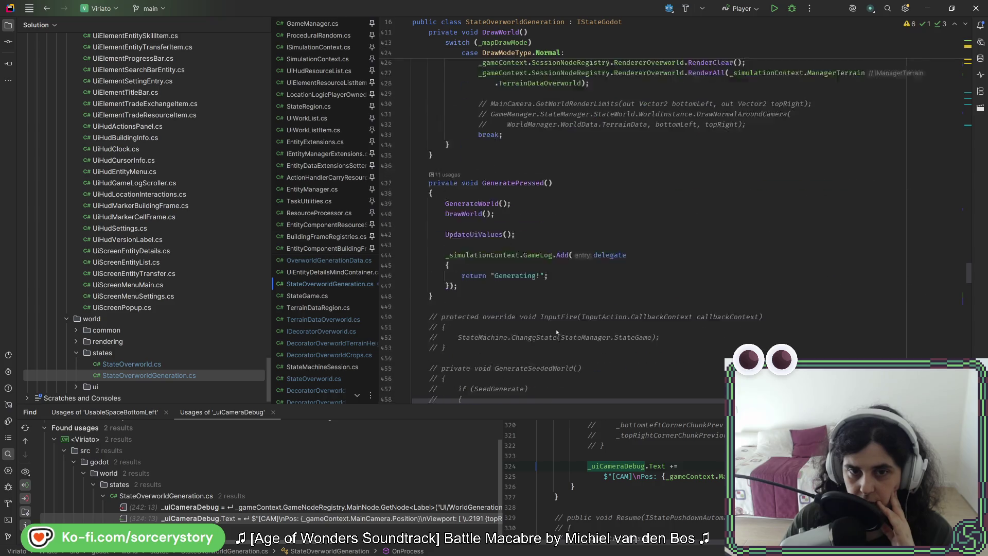
pyautogui.scroll(-4, 556, 332)
# Jump to the GenerateWorld definition and paste the WRLD GEN Failures line after its while loop
pyautogui.click(474, 165)
pyautogui.scroll(-3, 474, 165)
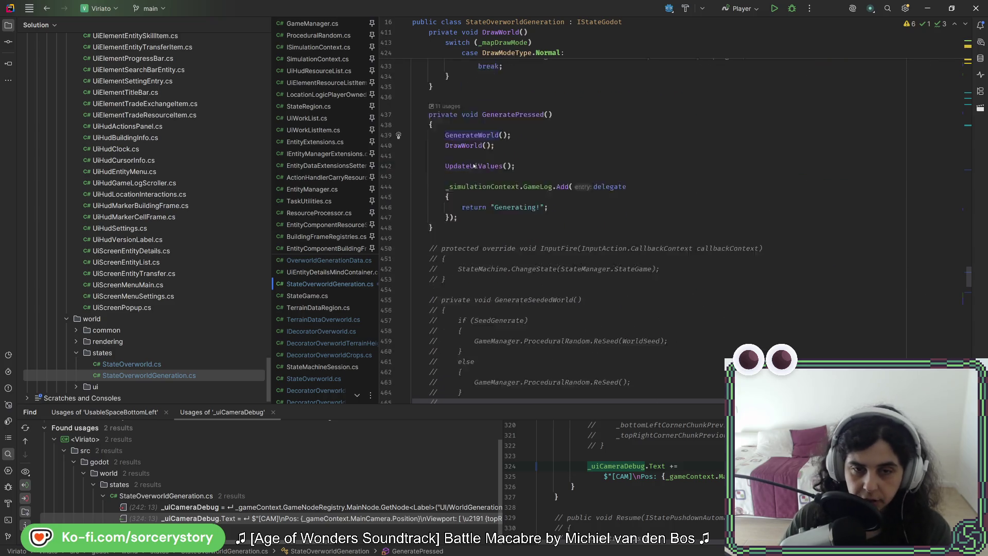
pyautogui.hotkey('ctrl', 'b')
pyautogui.scroll(-4, 489, 242)
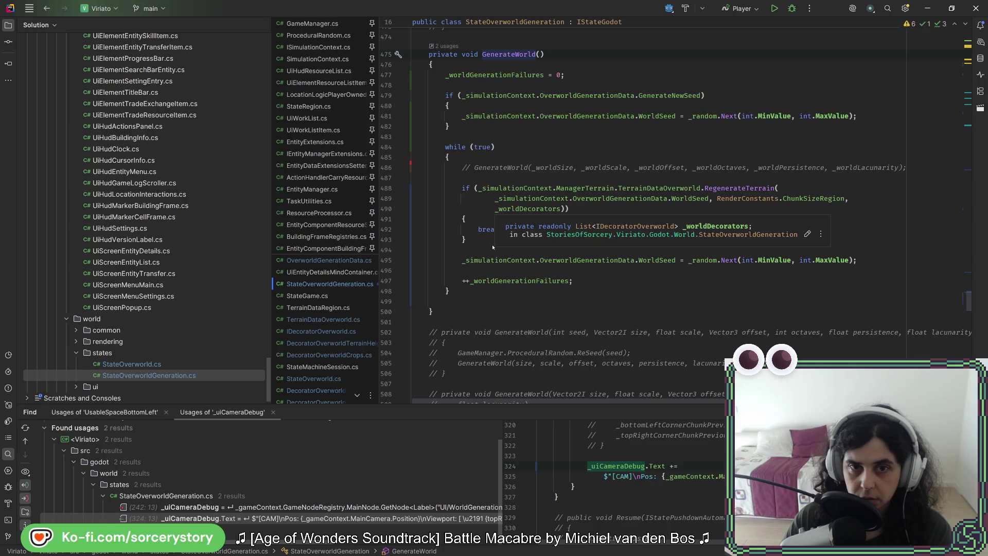
pyautogui.click(457, 291)
pyautogui.press('Return')
pyautogui.hotkey('ctrl', 'v')
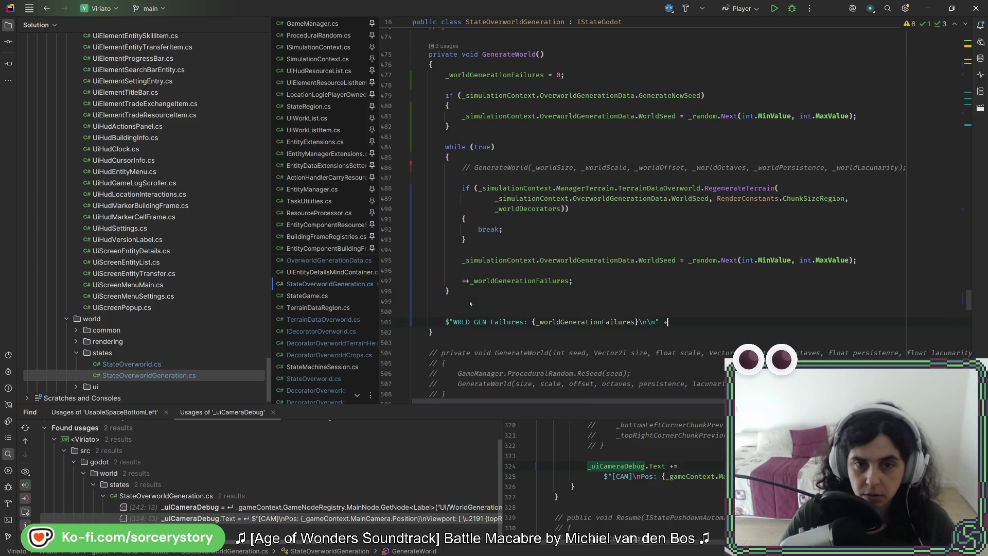
# Prefix the pasted line with _uiCameraDebug.Text +=, end it with a semicolon and remove the extra blank line
pyautogui.click(441, 322)
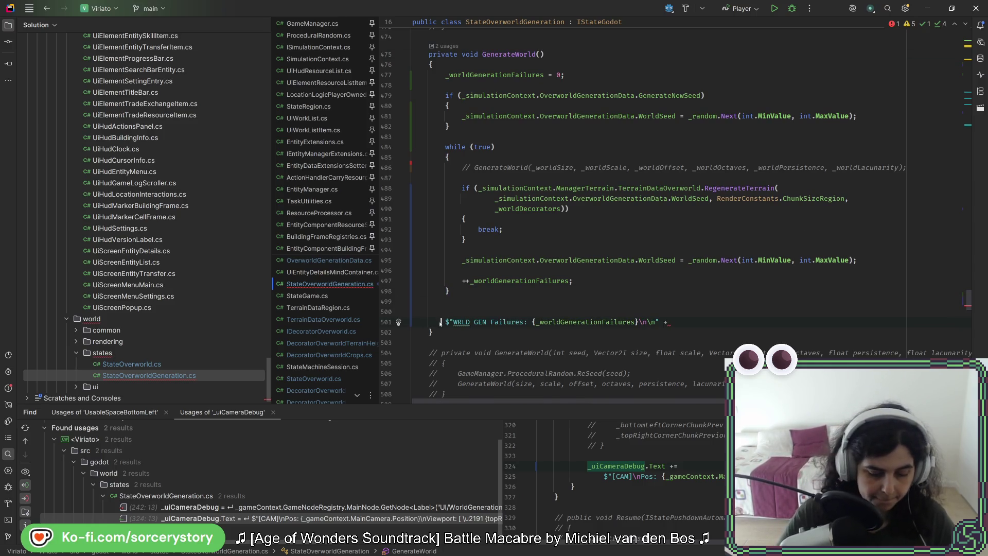
pyautogui.write('c_ui')
pyautogui.press('Return')
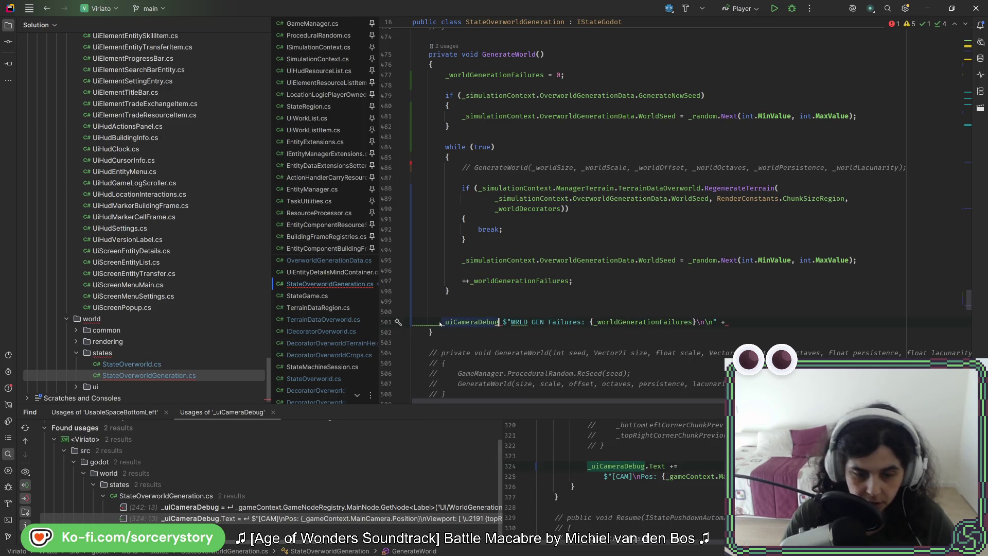
pyautogui.write('.Text ')
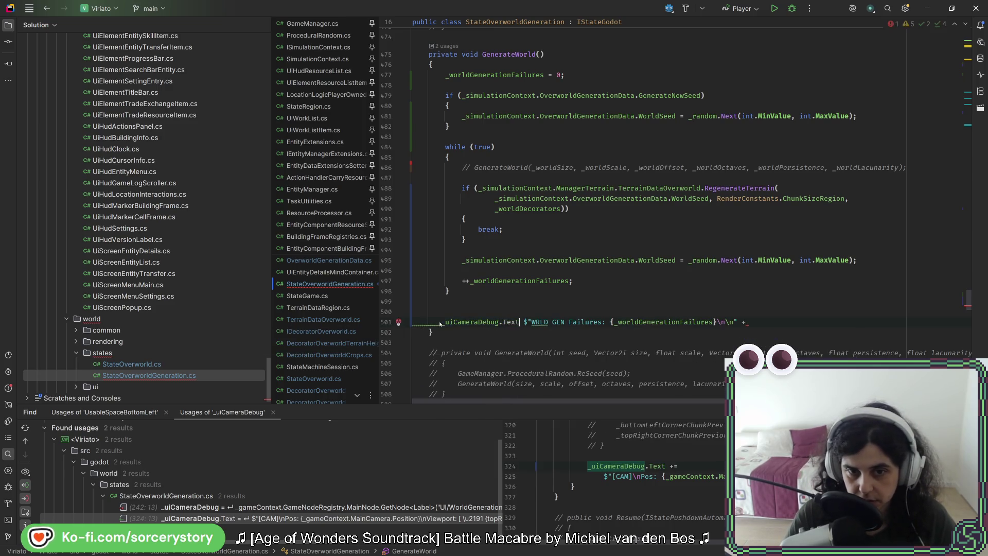
pyautogui.write('+=')
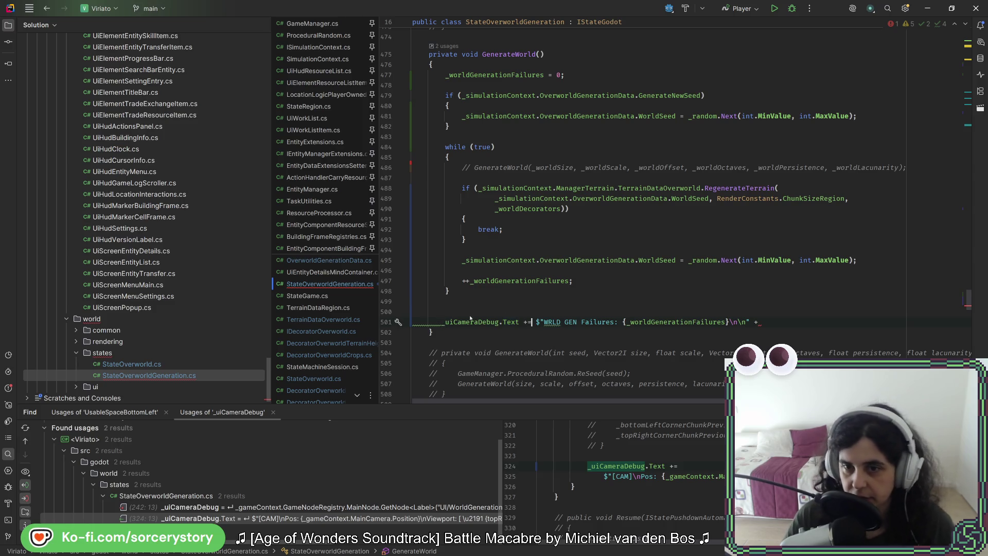
pyautogui.press('BackSpace')
pyautogui.press('BackSpace')
pyautogui.write(';')
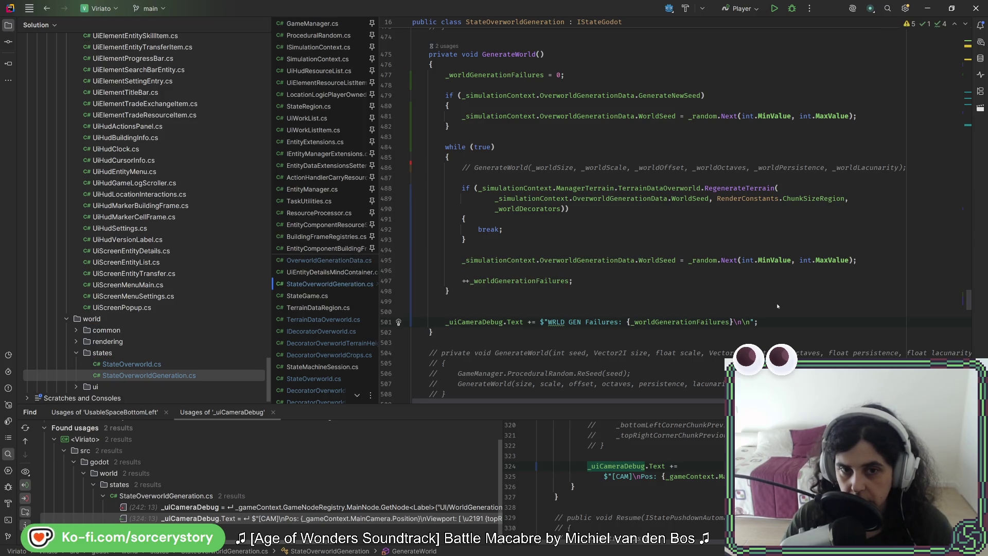
pyautogui.click(736, 282)
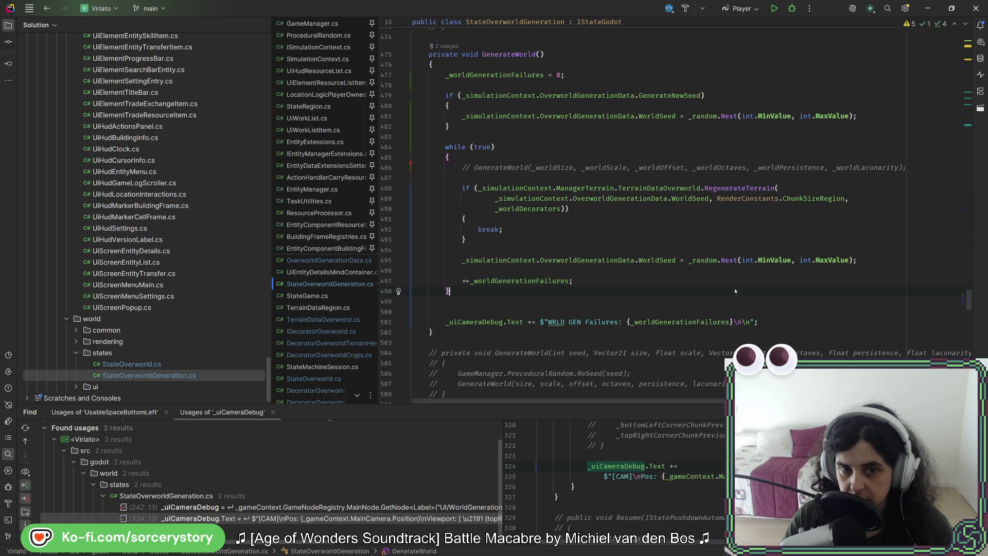
pyautogui.press('Delete')
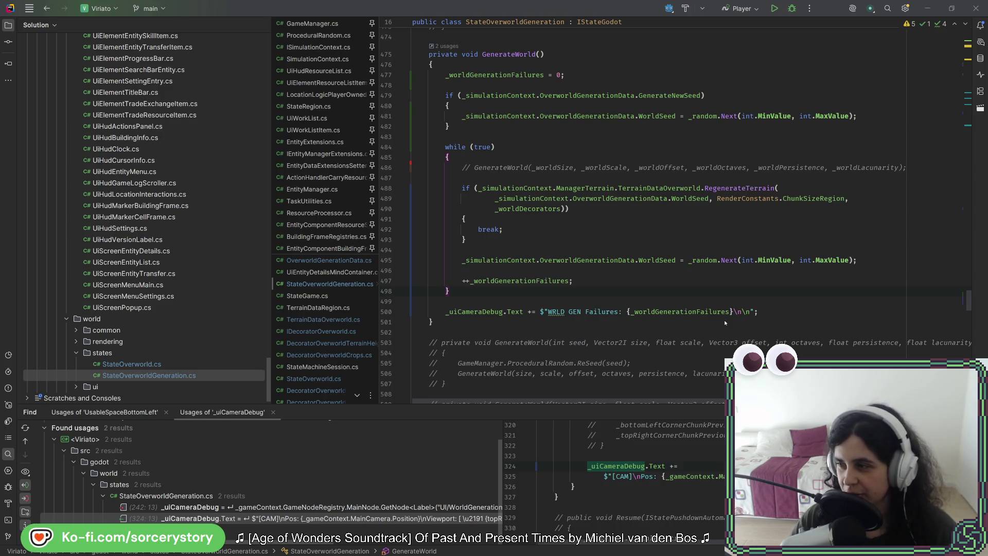
# Switch to the Godot editor and build and launch the game
pyautogui.click(580, 252)
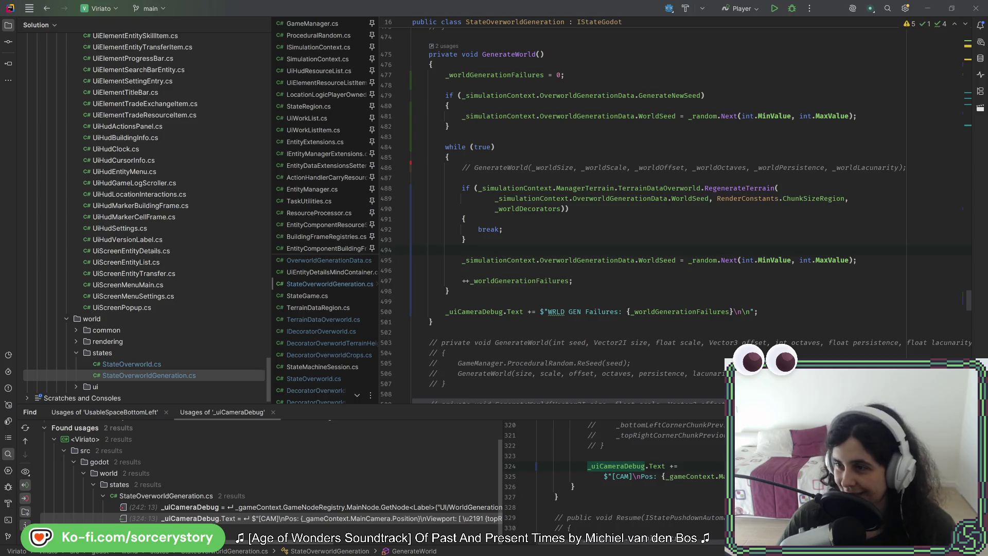
pyautogui.hotkey('alt', 'Tab')
pyautogui.click(812, 23)
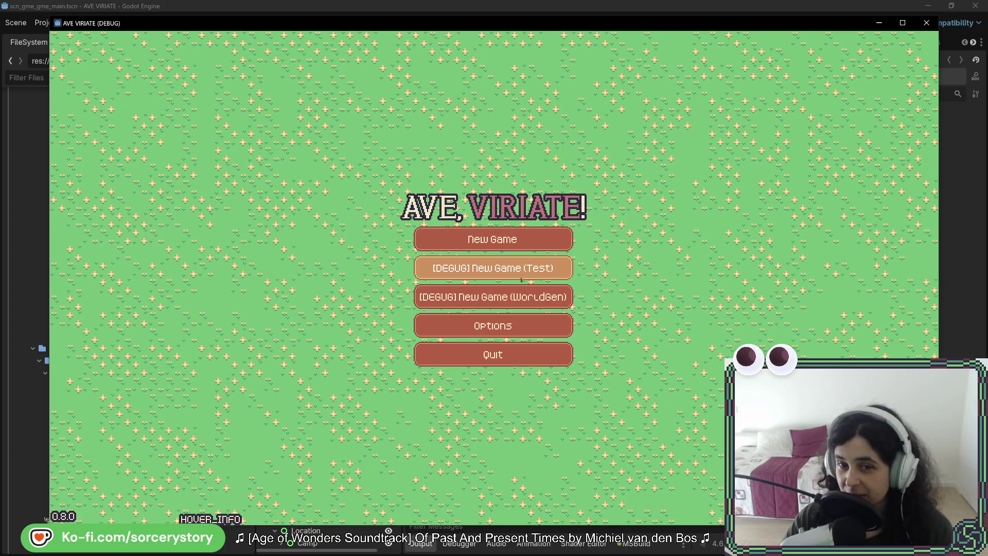
# Run [DEBUG] New Game, pan the generated map showing WRLD GEN Failures: 0, close the game and return to Rider
pyautogui.click(525, 301)
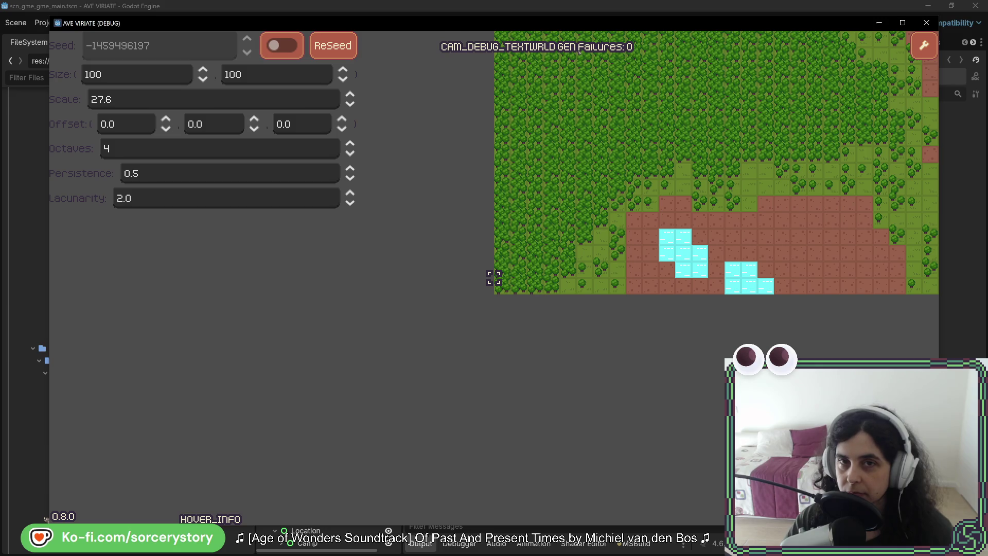
pyautogui.moveTo(495, 278); pyautogui.dragTo(496, 378)
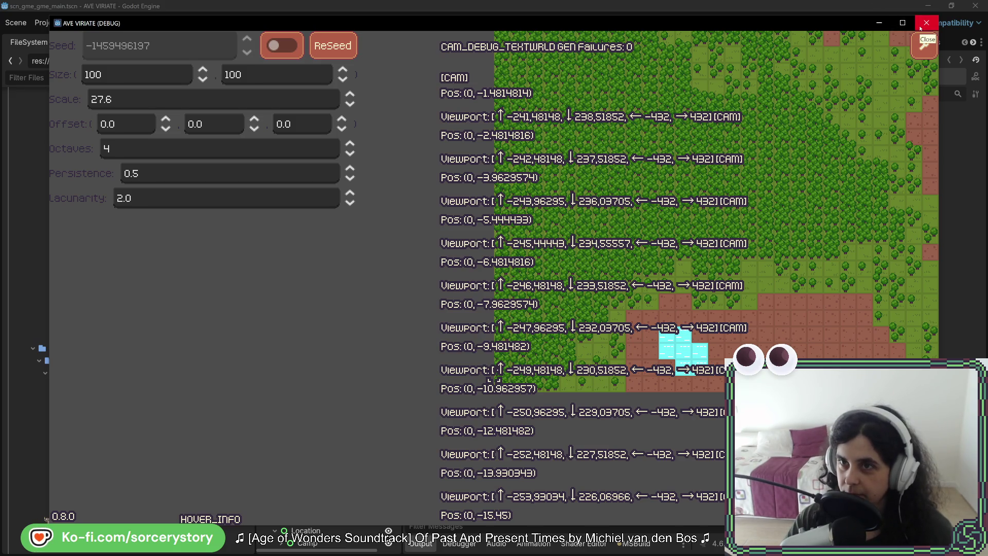
pyautogui.click(926, 24)
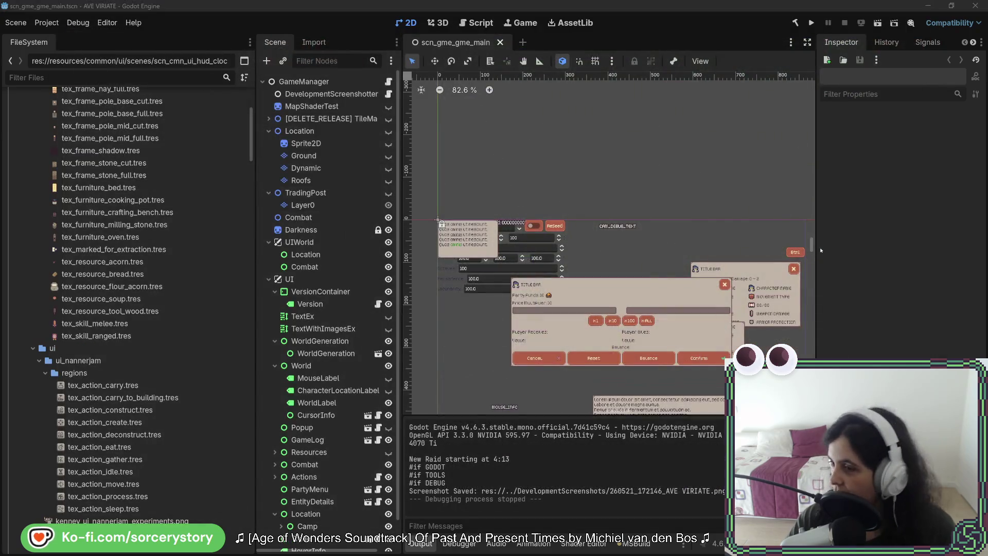
pyautogui.hotkey('alt', 'Tab')
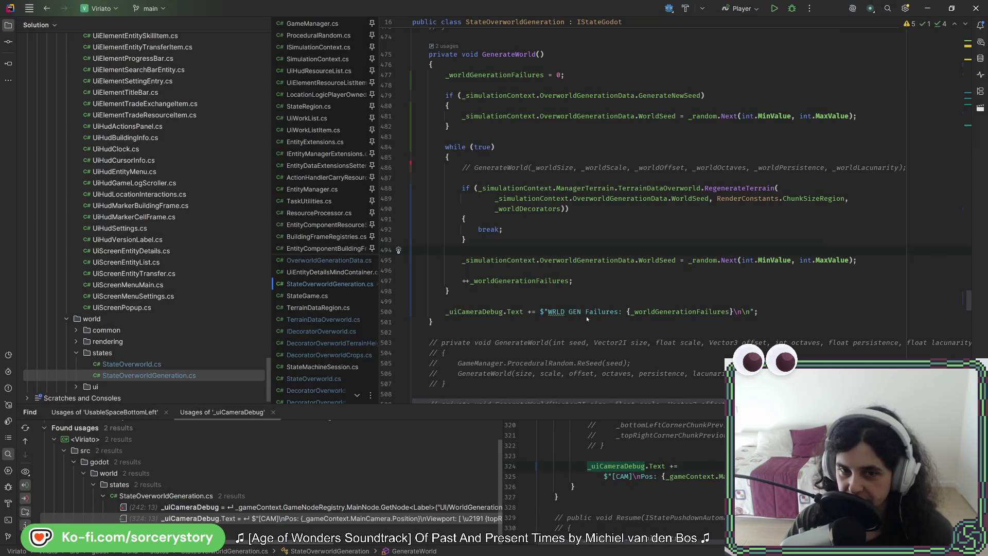
# Make line 500 assign only the WRLD GEN Failures count with =, run code cleanup and go to the _uiCameraDebug declaration
pyautogui.click(749, 312)
pyautogui.press('BackSpace')
pyautogui.press('BackSpace')
pyautogui.press('BackSpace')
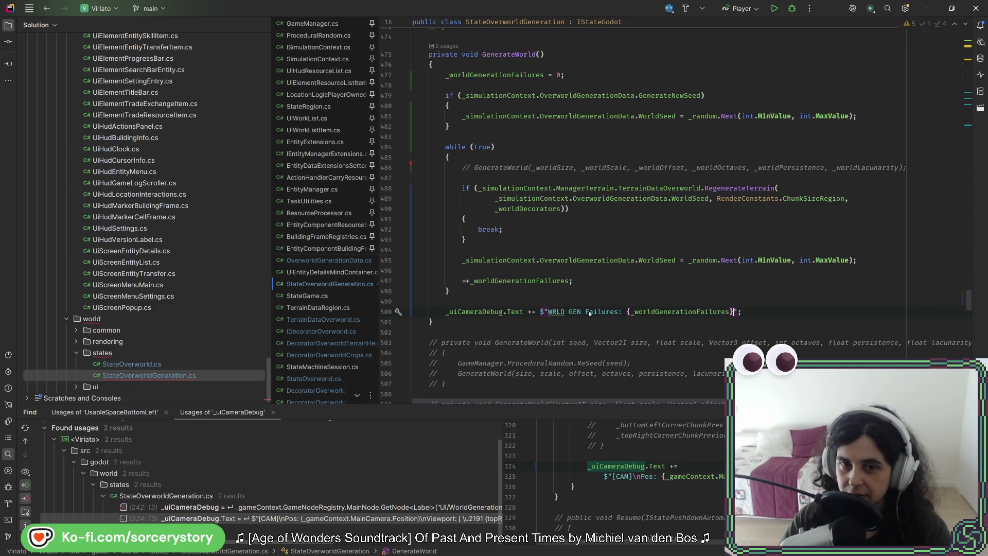
pyautogui.click(533, 312)
pyautogui.press('BackSpace')
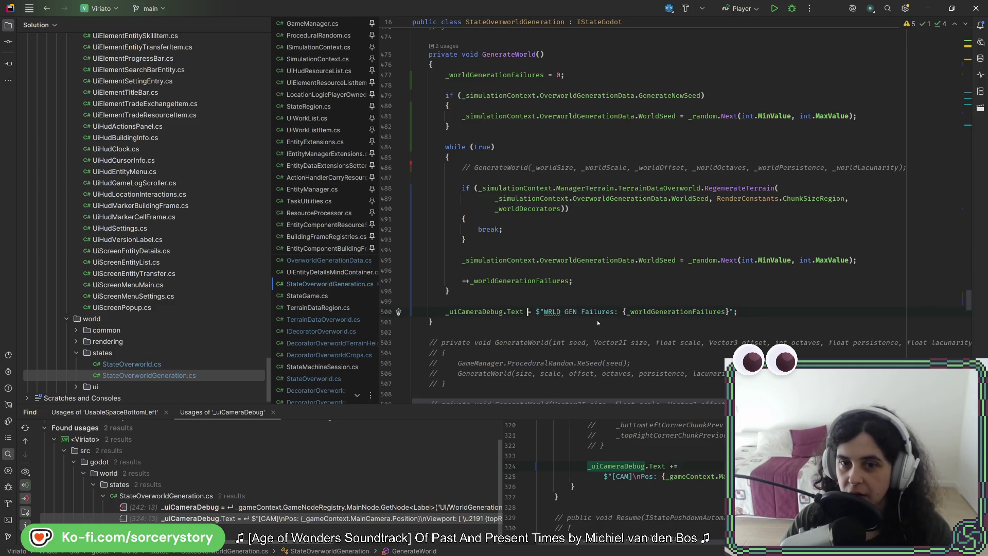
pyautogui.click(658, 477)
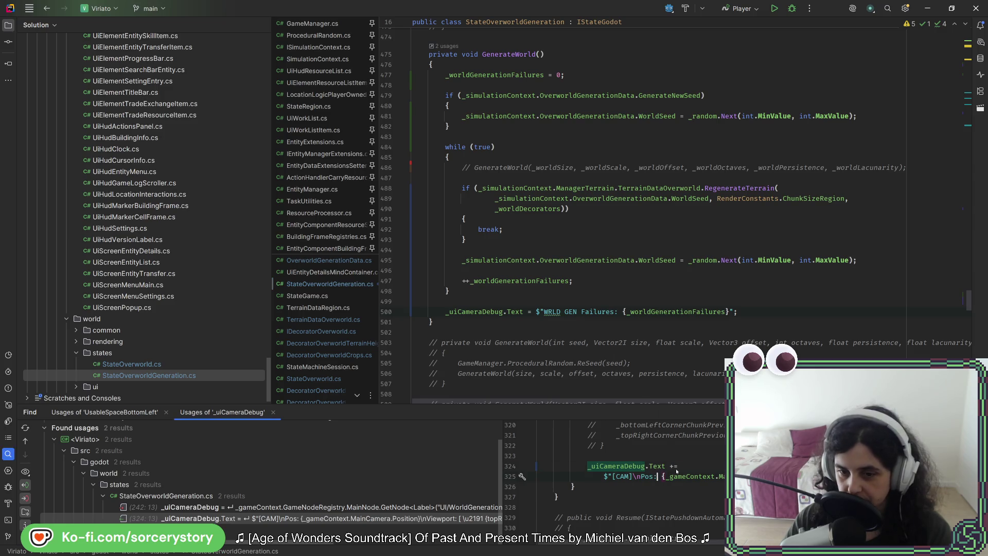
pyautogui.hotkey('ctrl', 'alt', 'Return')
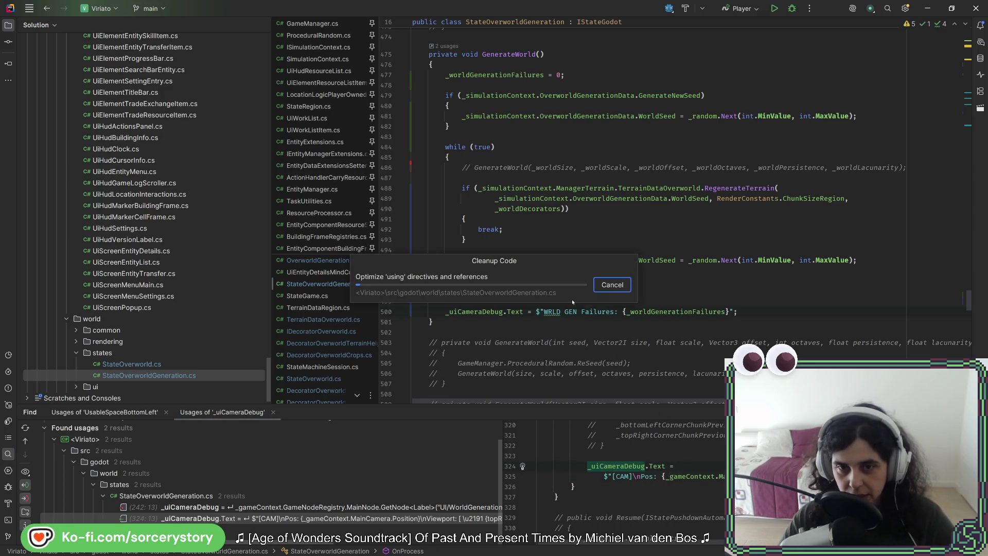
pyautogui.keyDown('ctrl'); pyautogui.click(494, 312); pyautogui.keyUp('ctrl')
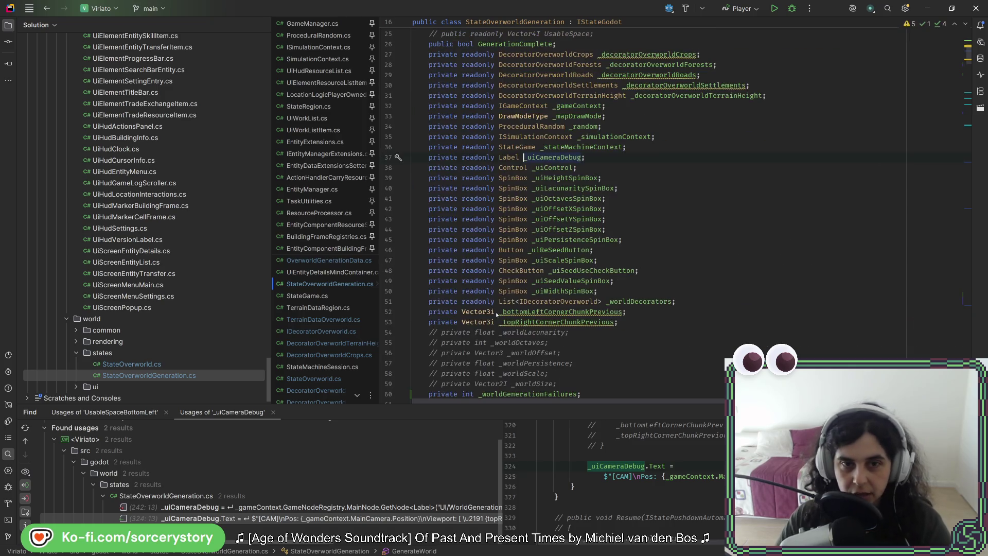
pyautogui.scroll(-10, 494, 312)
pyautogui.scroll(-8, 541, 305)
pyautogui.scroll(-8, 611, 296)
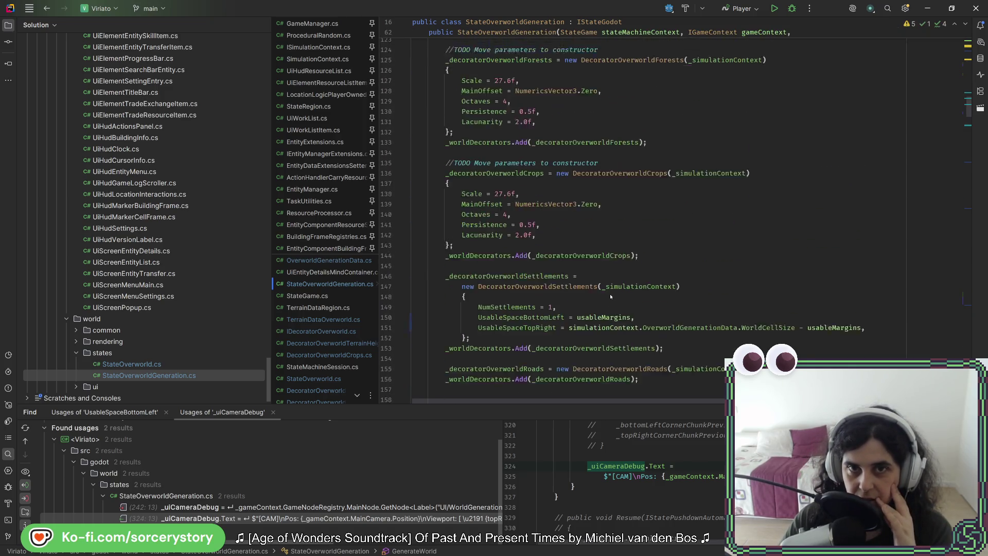
pyautogui.scroll(8, 611, 296)
pyautogui.scroll(8, 610, 296)
pyautogui.scroll(8, 610, 296)
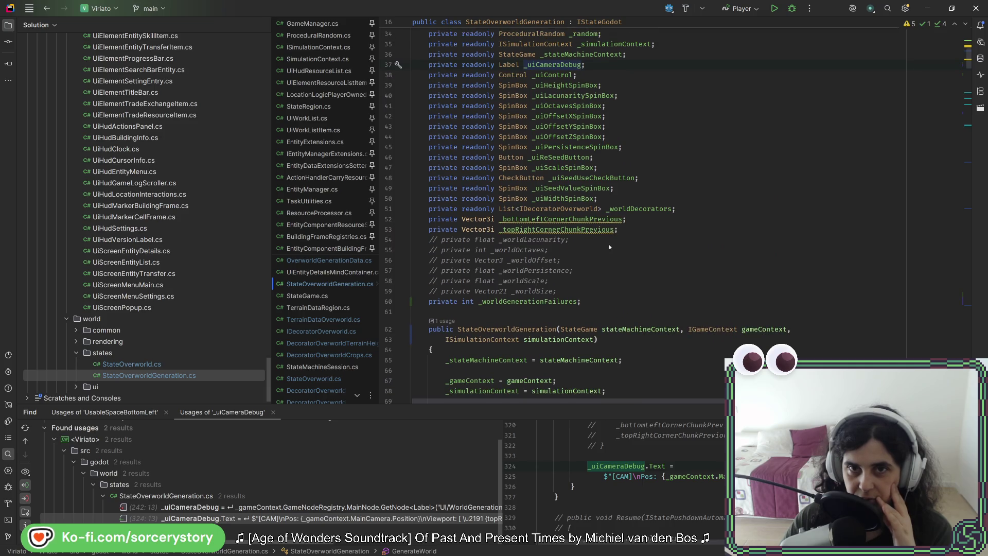
pyautogui.scroll(-6, 609, 244)
pyautogui.scroll(-6, 609, 244)
pyautogui.scroll(-6, 609, 245)
pyautogui.scroll(-6, 609, 244)
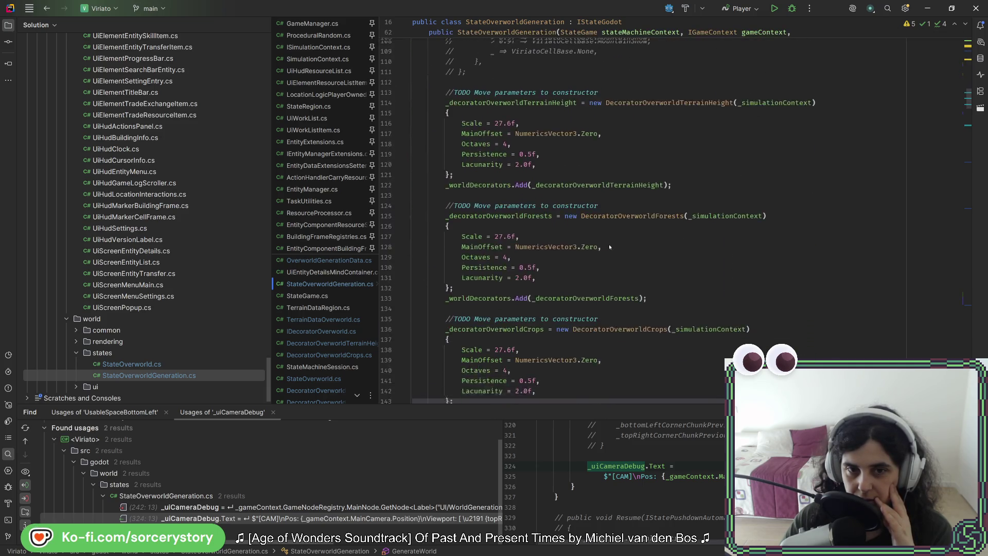
pyautogui.scroll(-5, 610, 244)
pyautogui.scroll(-5, 610, 244)
pyautogui.scroll(-5, 609, 244)
pyautogui.scroll(-5, 609, 244)
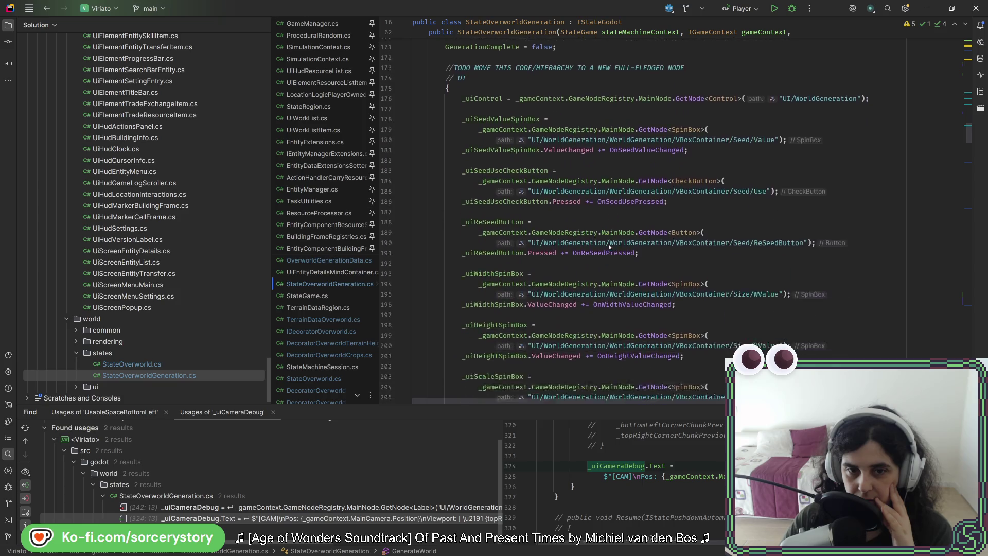
pyautogui.scroll(-5, 610, 246)
pyautogui.scroll(-5, 609, 244)
pyautogui.scroll(-5, 609, 244)
pyautogui.scroll(-2, 578, 240)
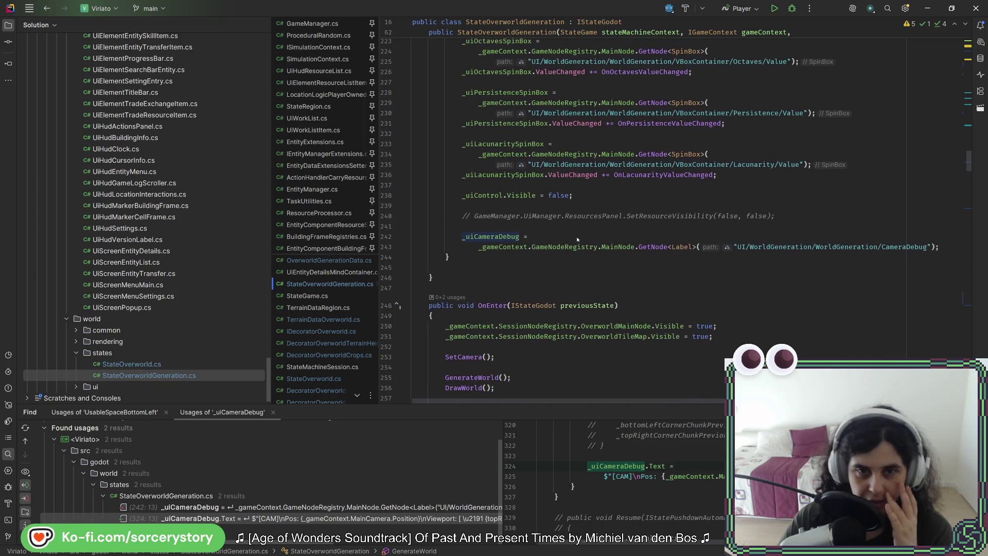
# Duplicate the _uiCameraDebug assignment and retarget the copy to the WorldGenerationDebug label and _uiWorldGenerationDebug field
pyautogui.moveTo(943, 247); pyautogui.dragTo(947, 226)
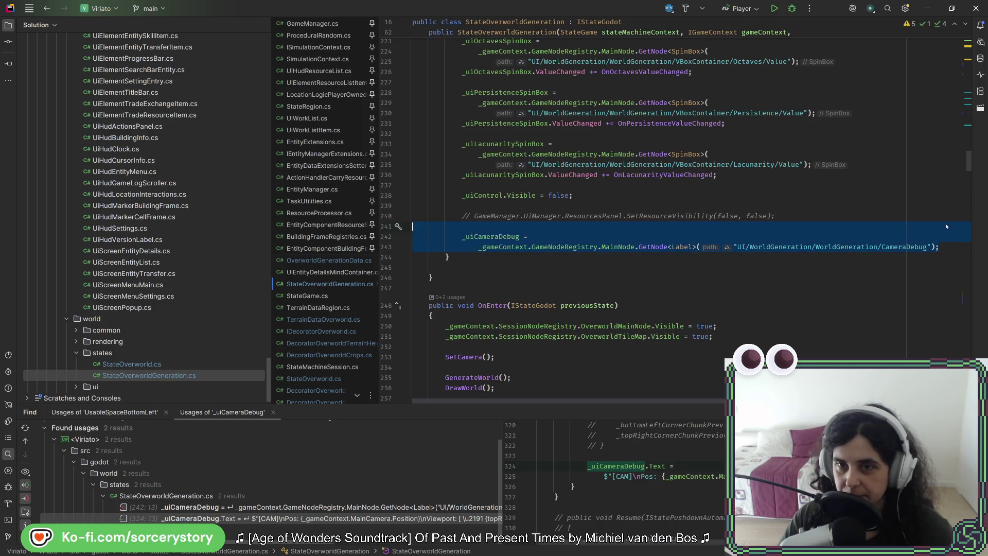
pyautogui.hotkey('ctrl', 'd')
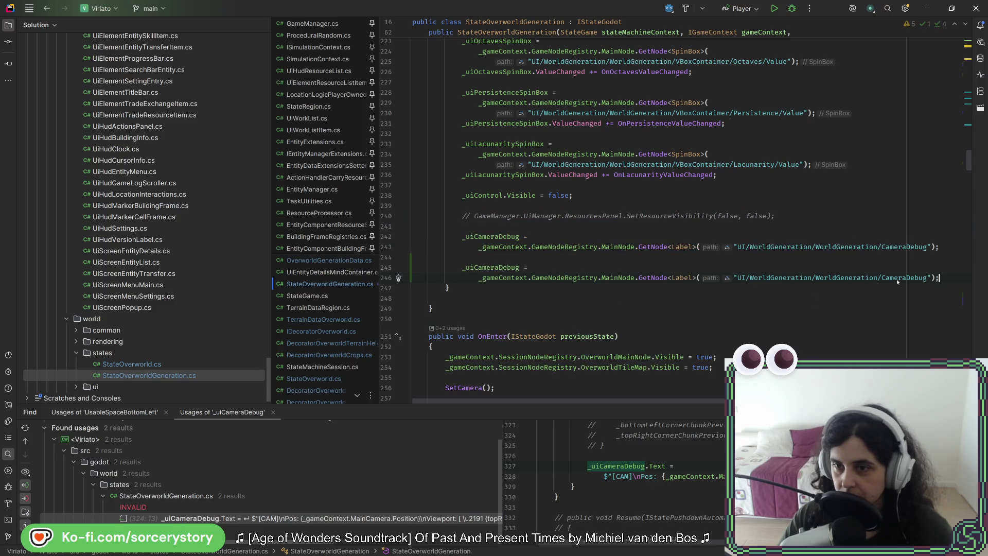
pyautogui.press('BackSpace')
pyautogui.press('BackSpace')
pyautogui.press('BackSpace')
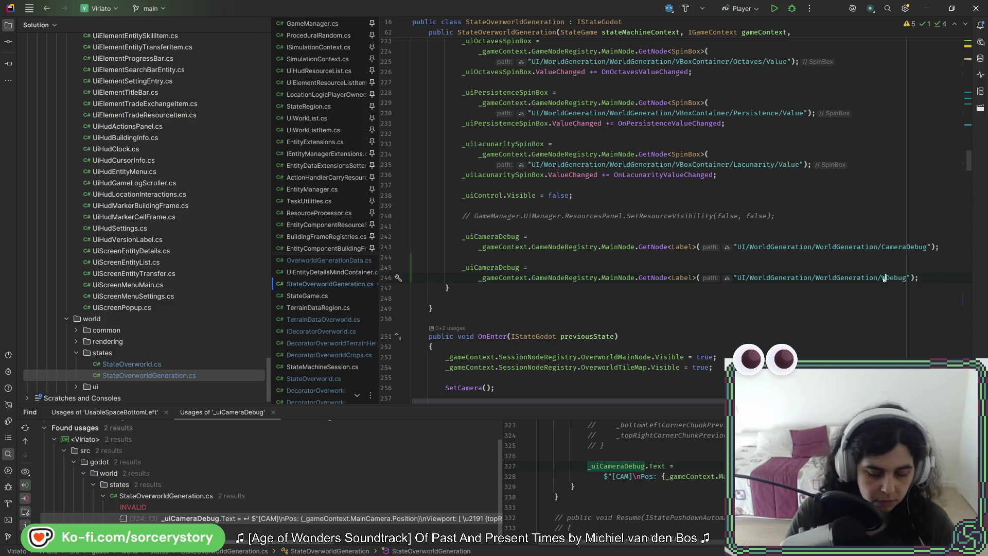
pyautogui.write('WorldGeneration')
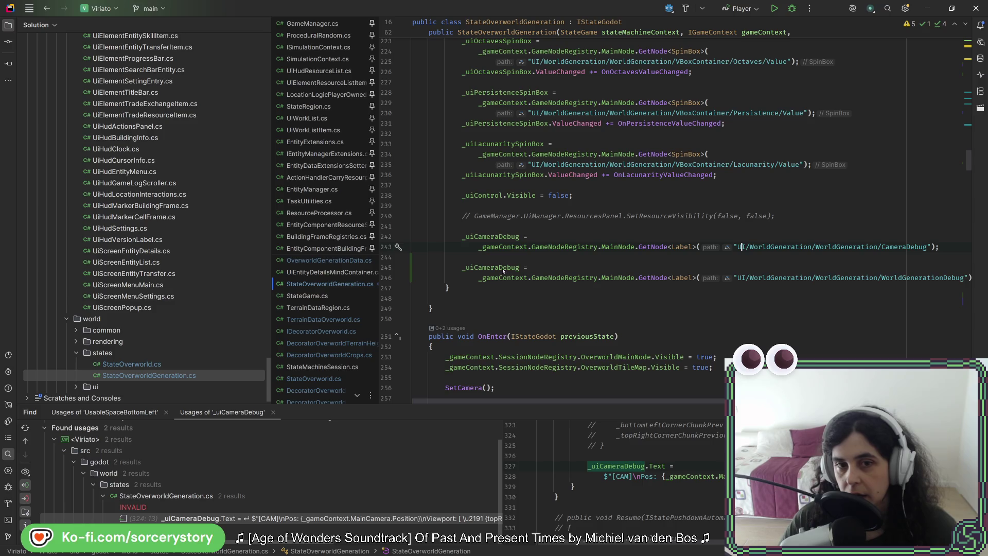
pyautogui.moveTo(476, 273); pyautogui.dragTo(504, 268)
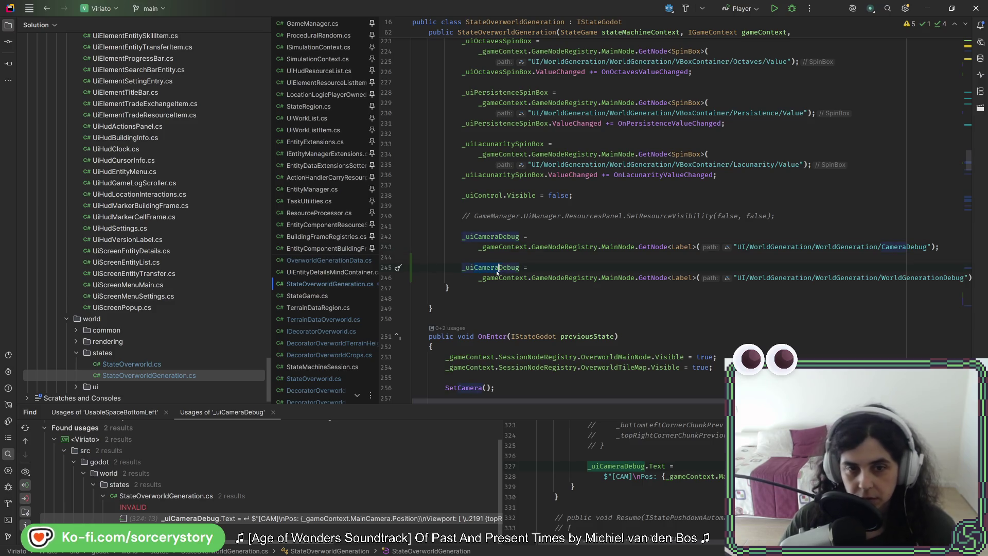
pyautogui.write('WorldGen')
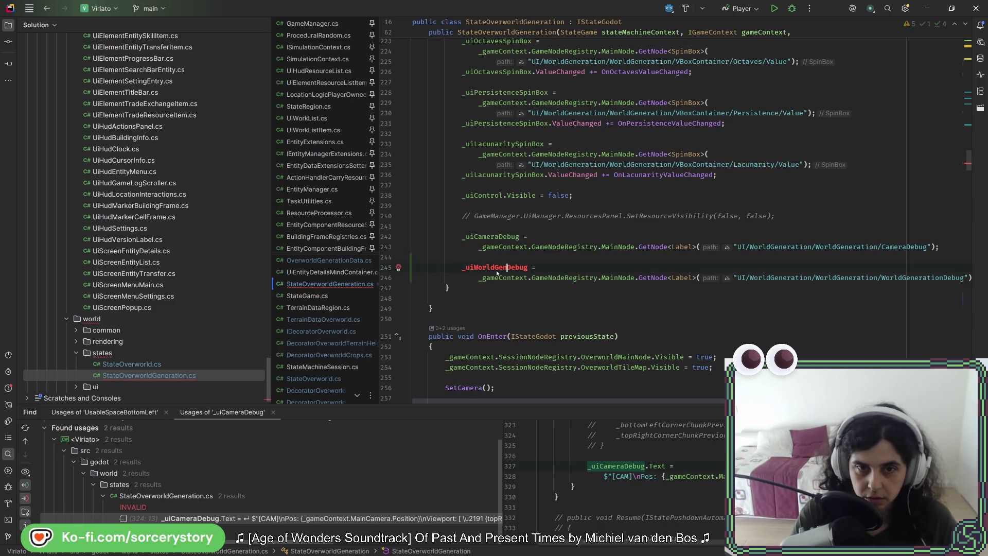
pyautogui.write('eration')
pyautogui.click(511, 267)
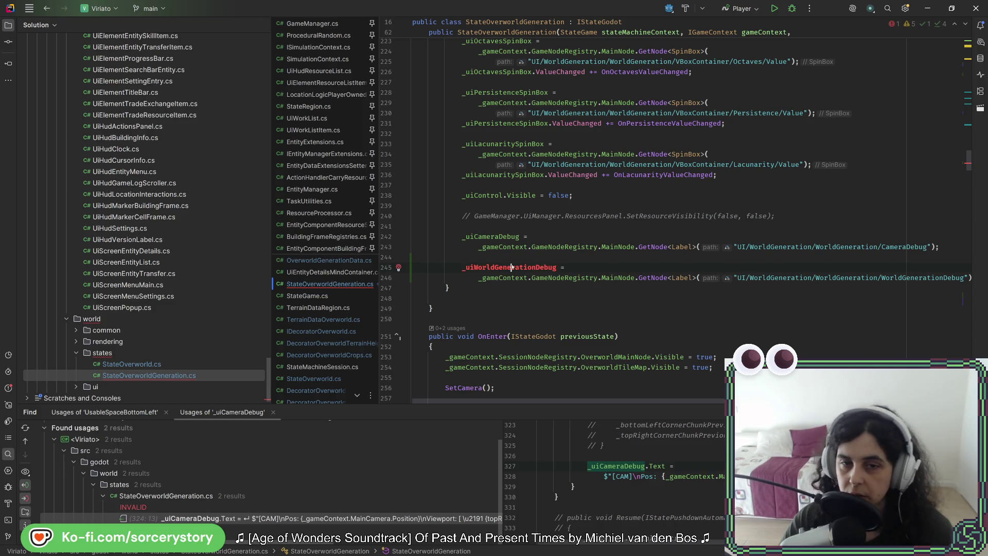
pyautogui.hotkey('ctrl', 'alt', 'Left')
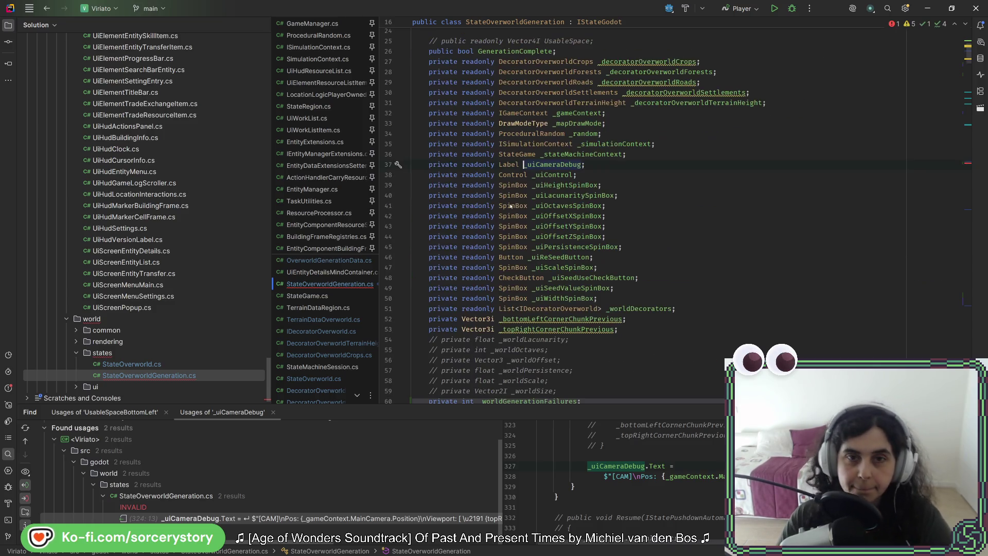
# Declare a Label field _uiWorldGenerationDebug from a copy of _uiCameraDebug, tidy the file and switch to Godot
pyautogui.hotkey('ctrl', 'd')
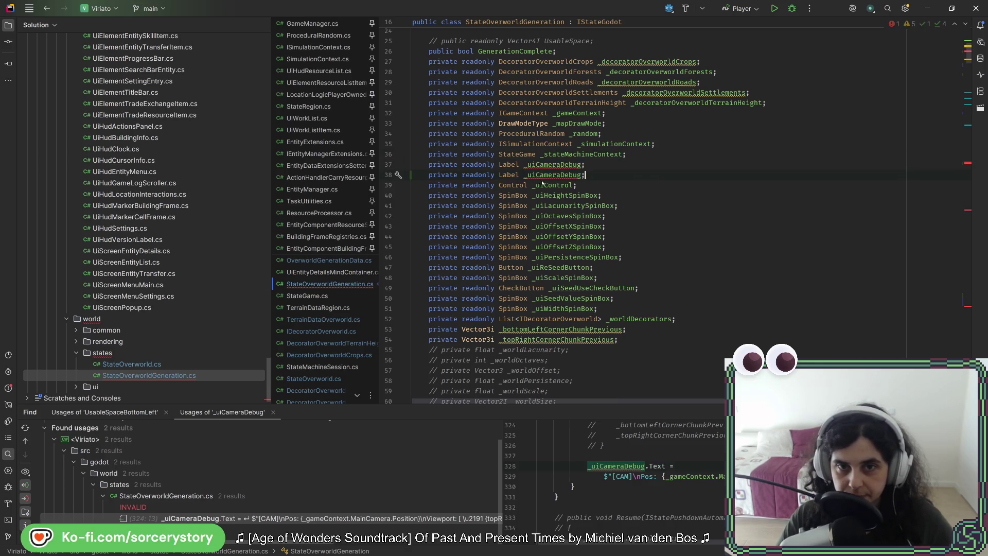
pyautogui.click(545, 176)
pyautogui.press('BackSpace')
pyautogui.press('BackSpace')
pyautogui.press('BackSpace')
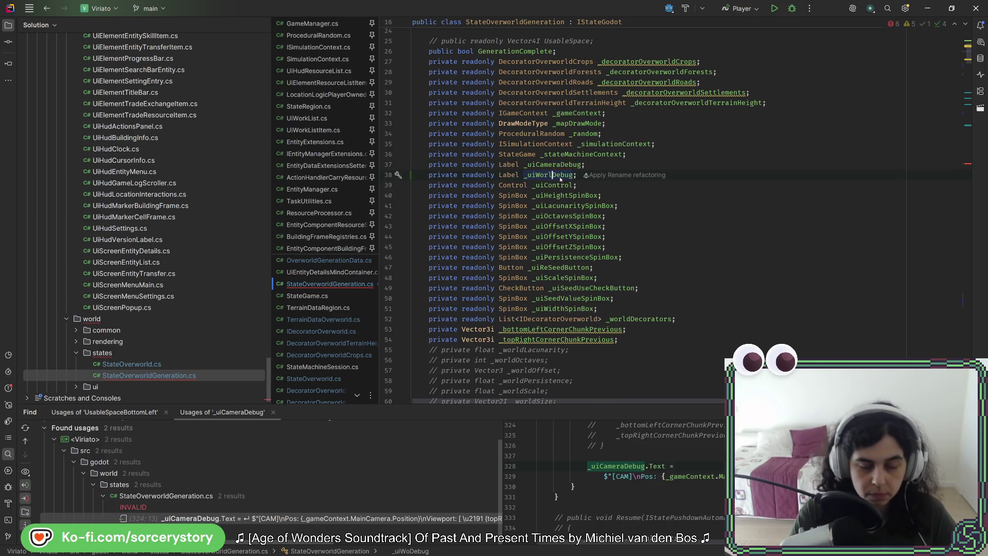
pyautogui.write('WorldGeneration')
pyautogui.hotkey('ctrl', 'x')
pyautogui.click(618, 308)
pyautogui.hotkey('ctrl', 'v')
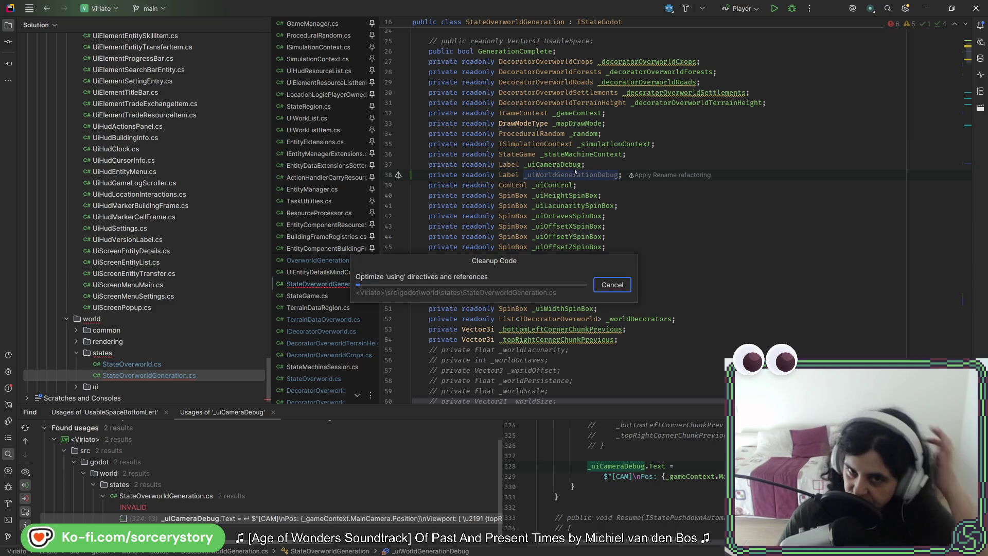
pyautogui.click(653, 232)
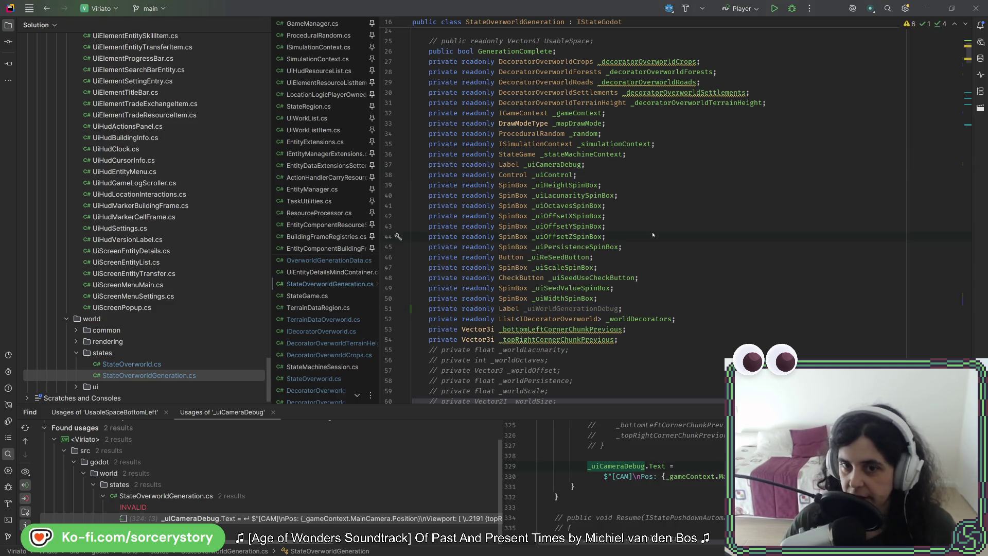
pyautogui.hotkey('alt', 'Tab')
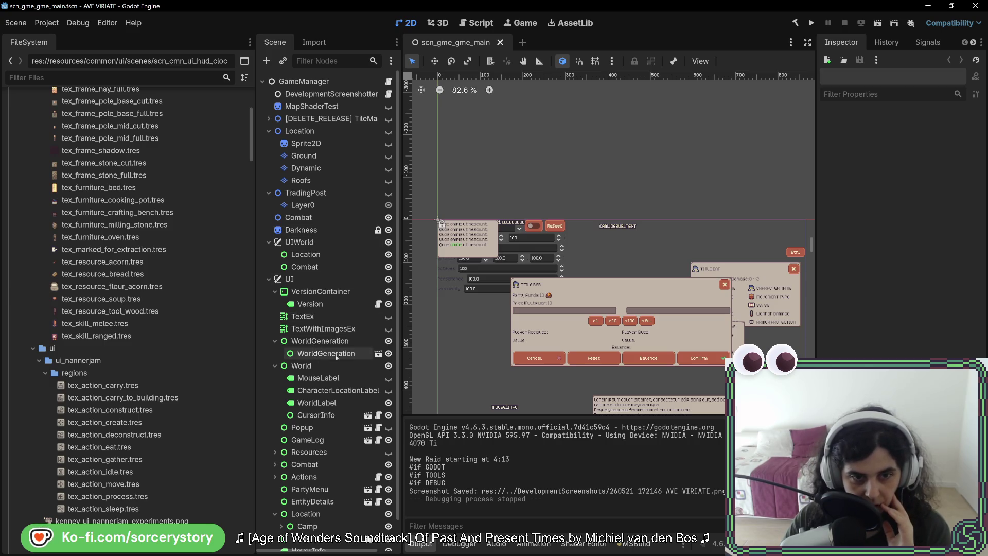
# Open the WorldGeneration scene and select its CameraDebug label node
pyautogui.click(378, 353)
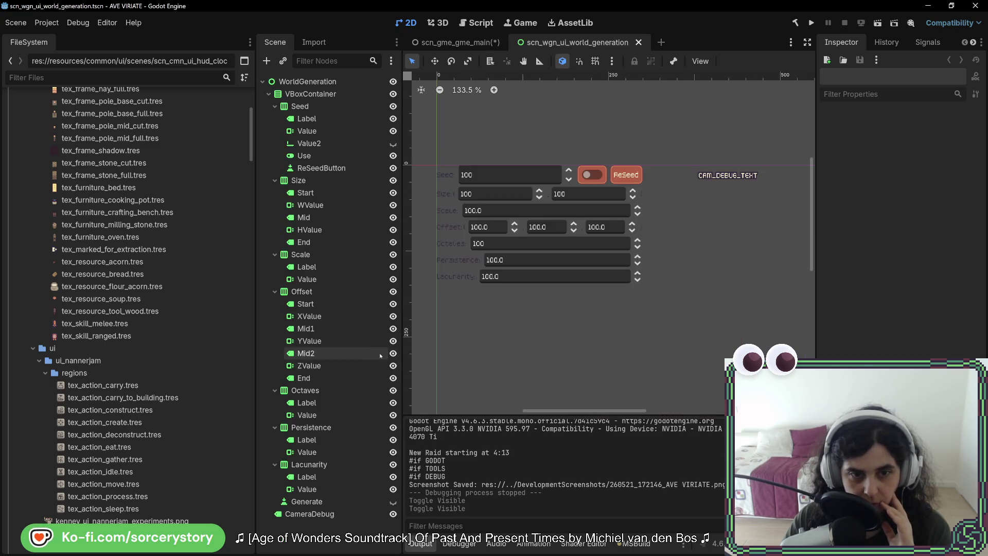
pyautogui.click(314, 82)
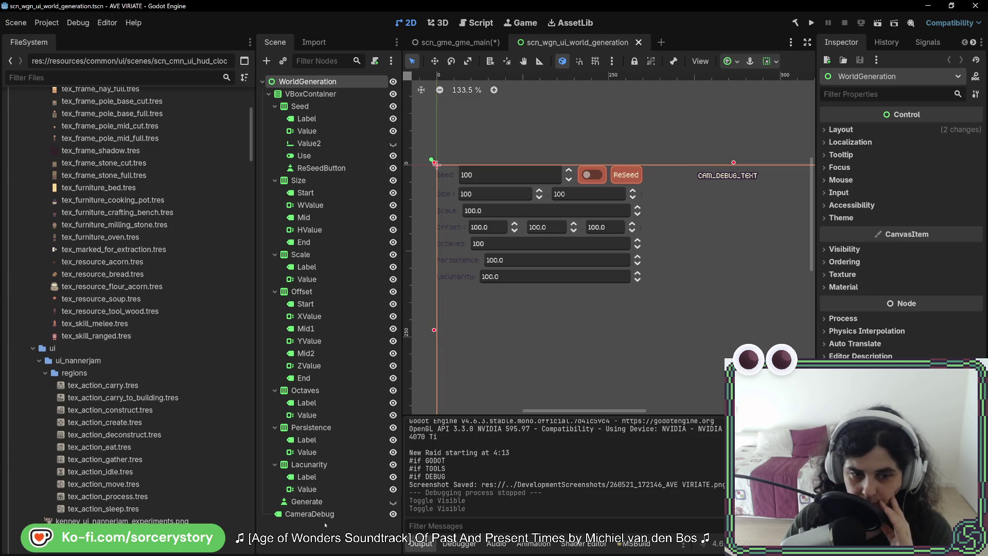
pyautogui.click(316, 513)
pyautogui.hscroll(5, 520, 311)
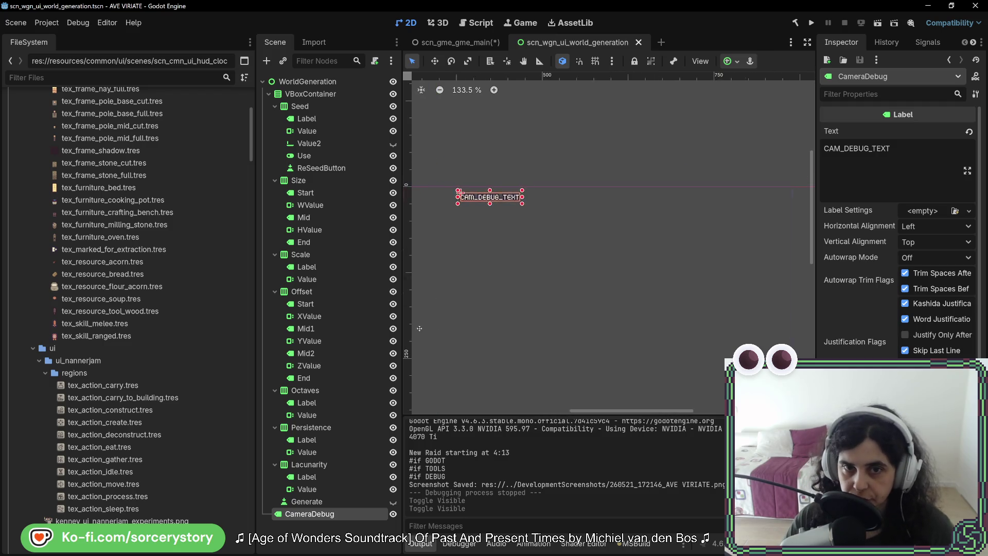
pyautogui.hscroll(-1, 520, 311)
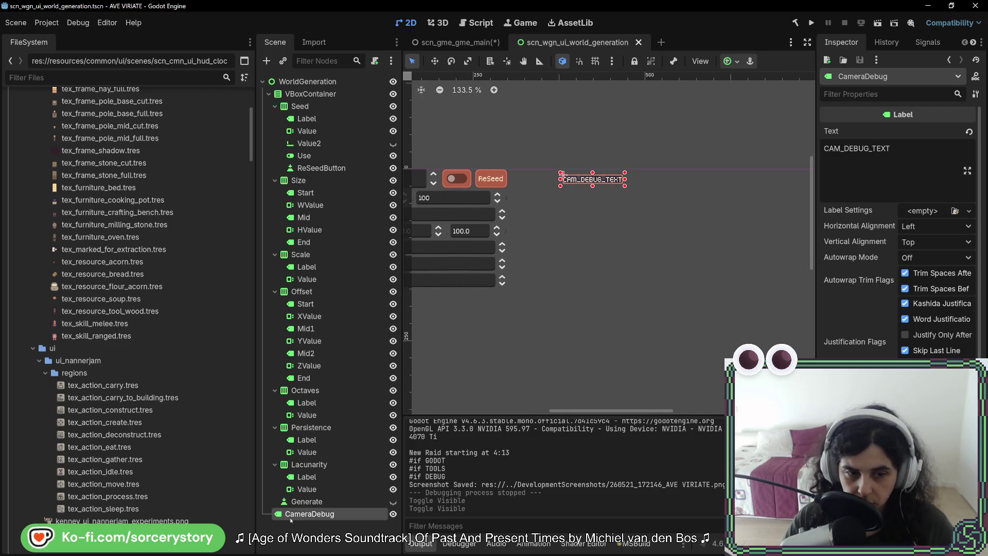
# Duplicate the CameraDebug label as CameraDebug2 and rename the original to WorldGenerationDebug
pyautogui.hotkey('ctrl', 'd')
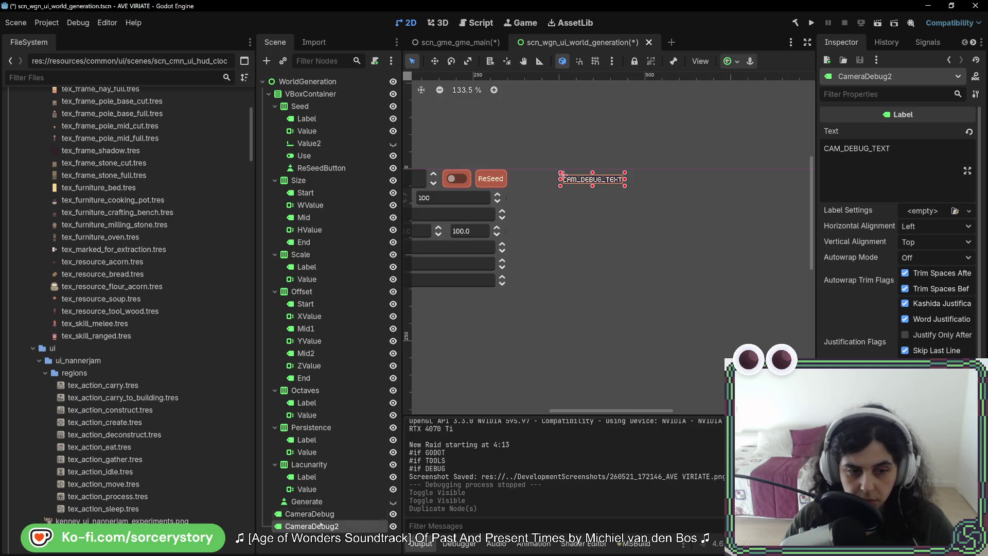
pyautogui.doubleClick(321, 525)
pyautogui.click(344, 525)
pyautogui.press('BackSpace')
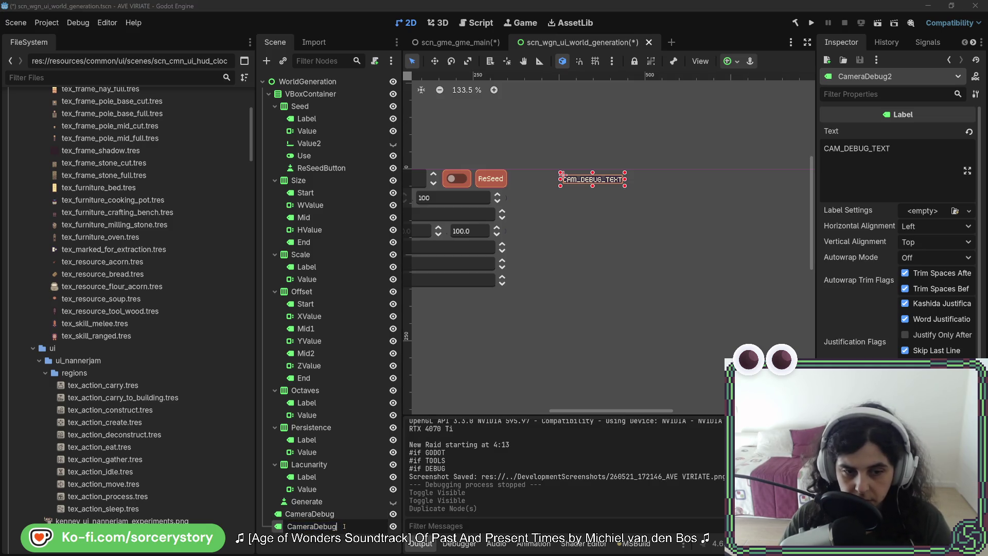
pyautogui.press('Return')
pyautogui.doubleClick(311, 514)
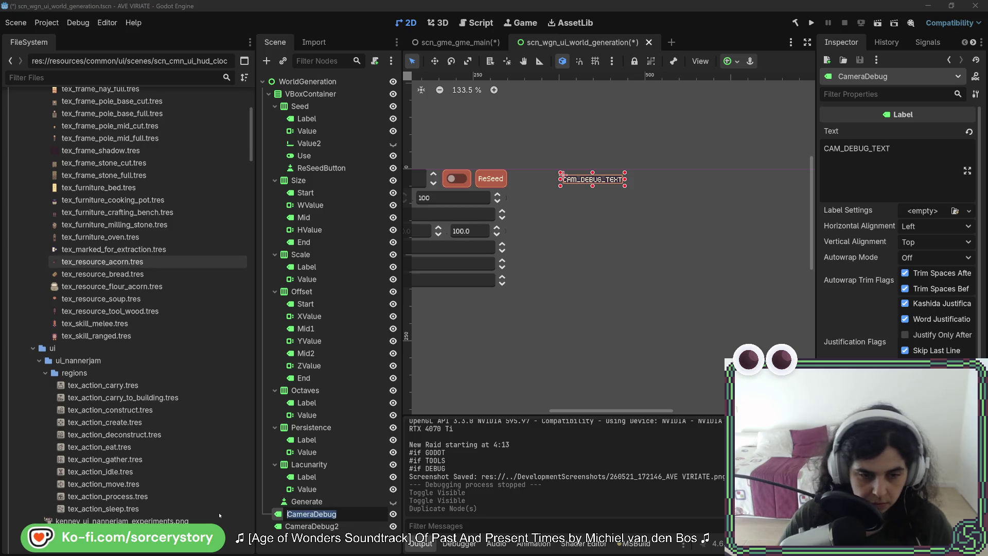
pyautogui.press('Escape')
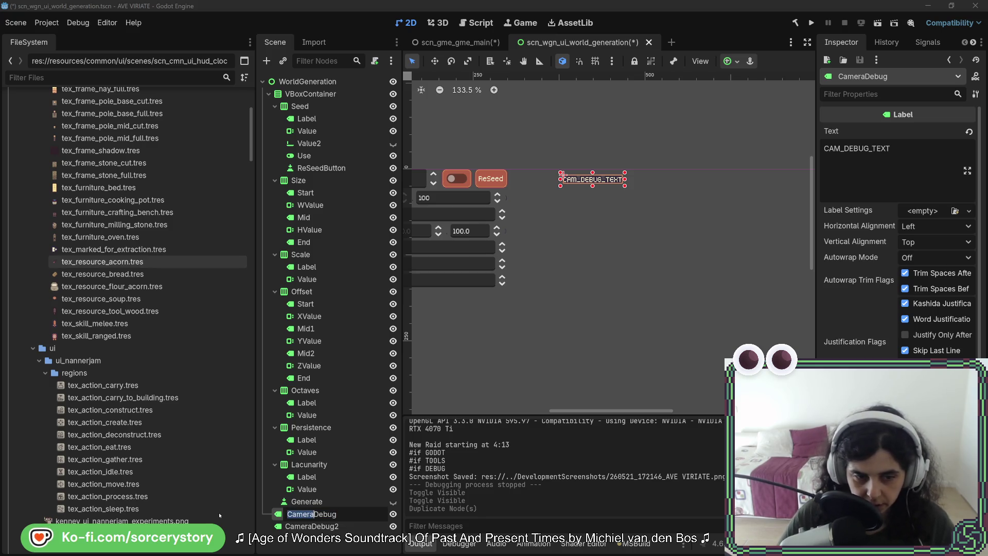
pyautogui.write('WorldGene')
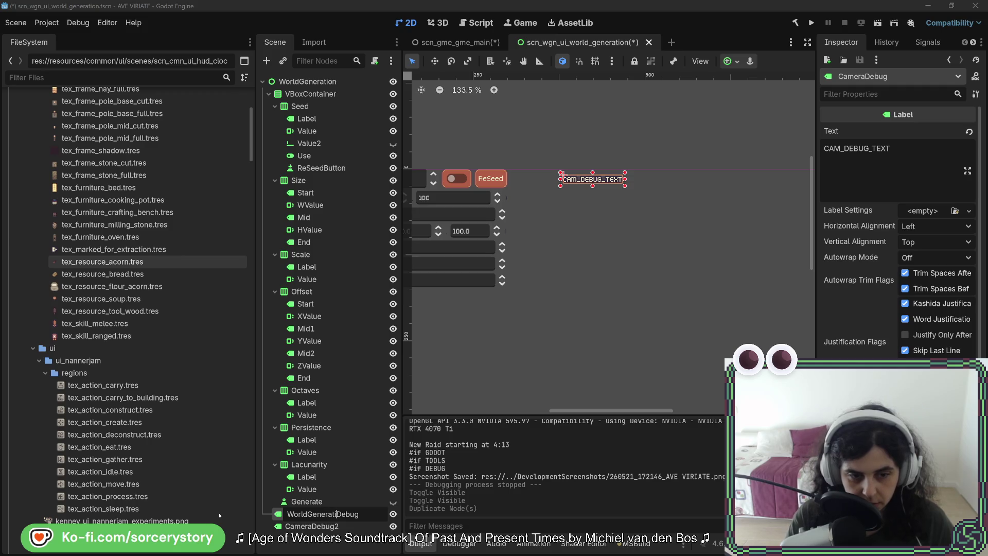
pyautogui.write('ion')
pyautogui.press('Return')
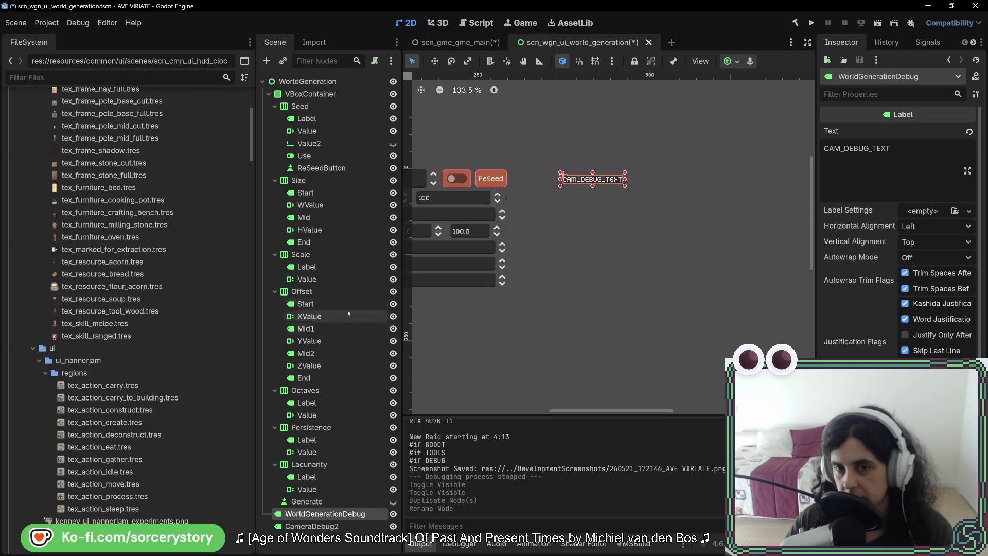
# Move the CameraDebug2 label just below WorldGenerationDebug in the viewport
pyautogui.press('Down')
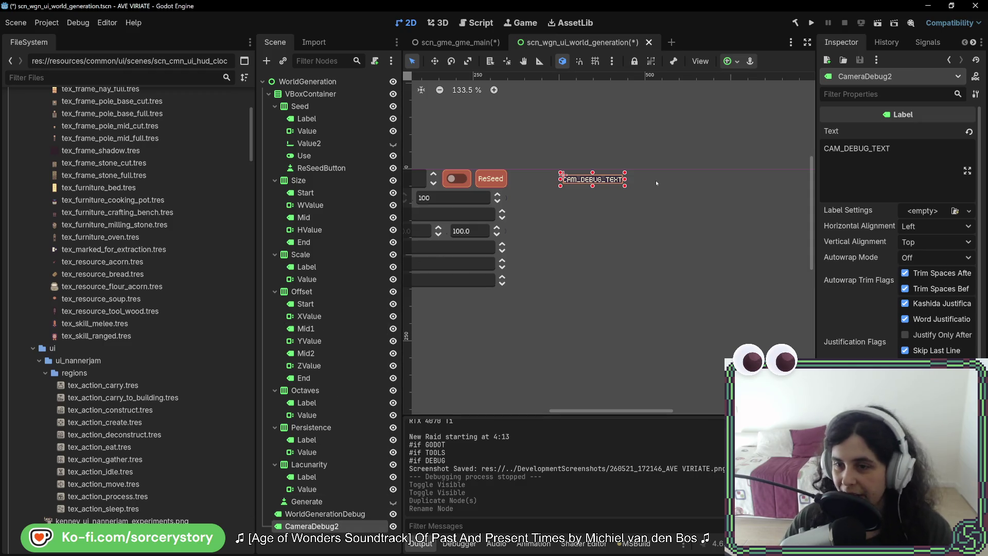
pyautogui.scroll(-5, 897, 231)
pyautogui.click(853, 279)
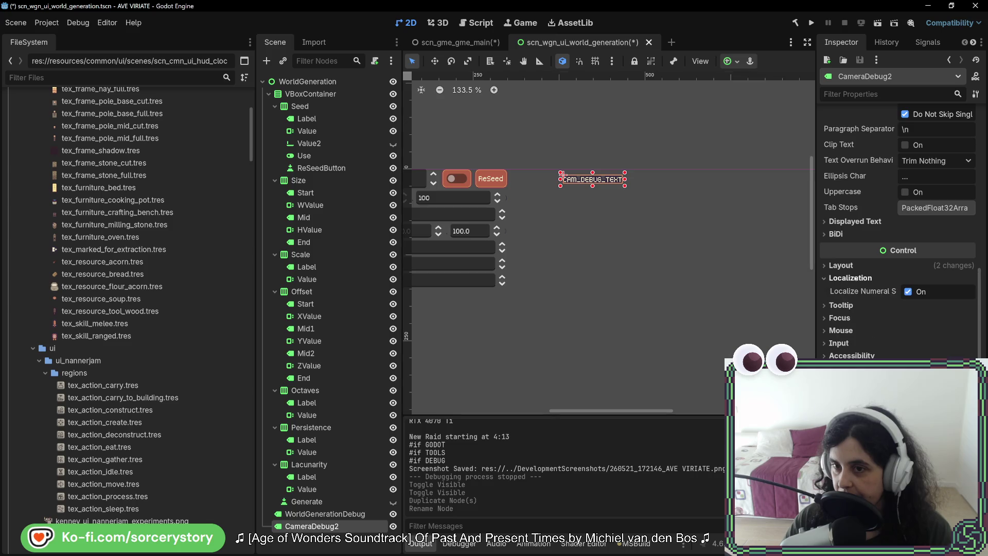
pyautogui.click(855, 280)
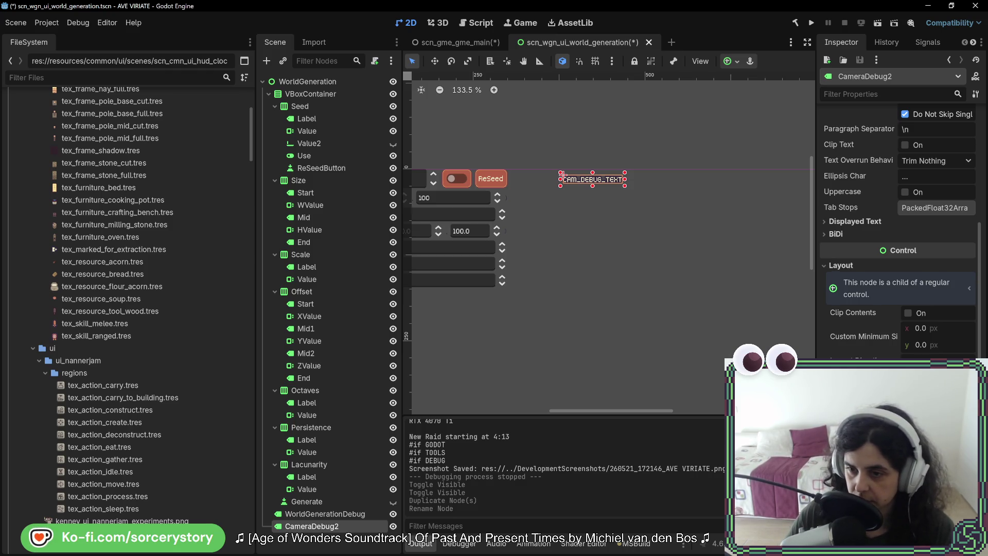
pyautogui.moveTo(561, 176); pyautogui.dragTo(562, 197)
pyautogui.click(666, 101)
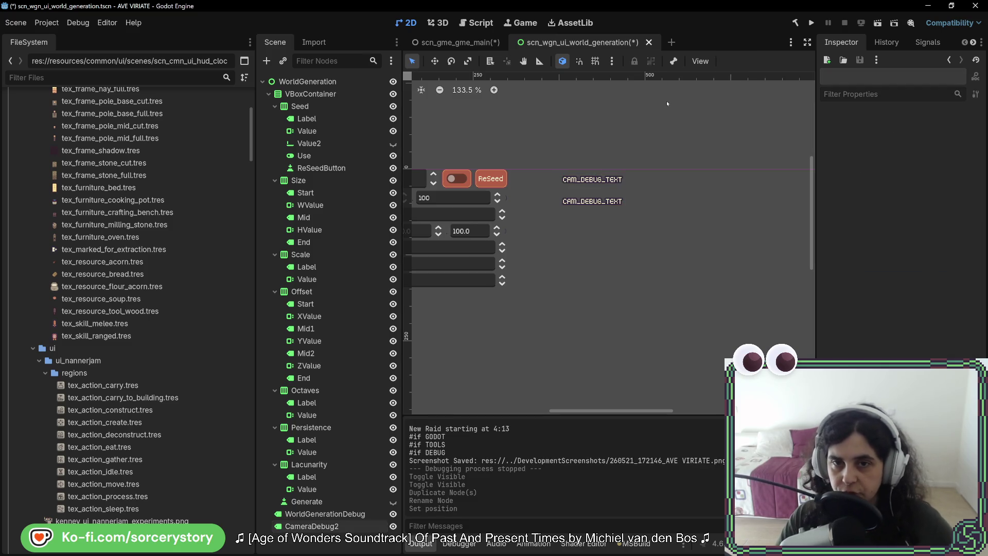
# Save the scene and rename the CameraDebug2 node to CameraDebug
pyautogui.hotkey('ctrl', 's')
pyautogui.click(287, 514)
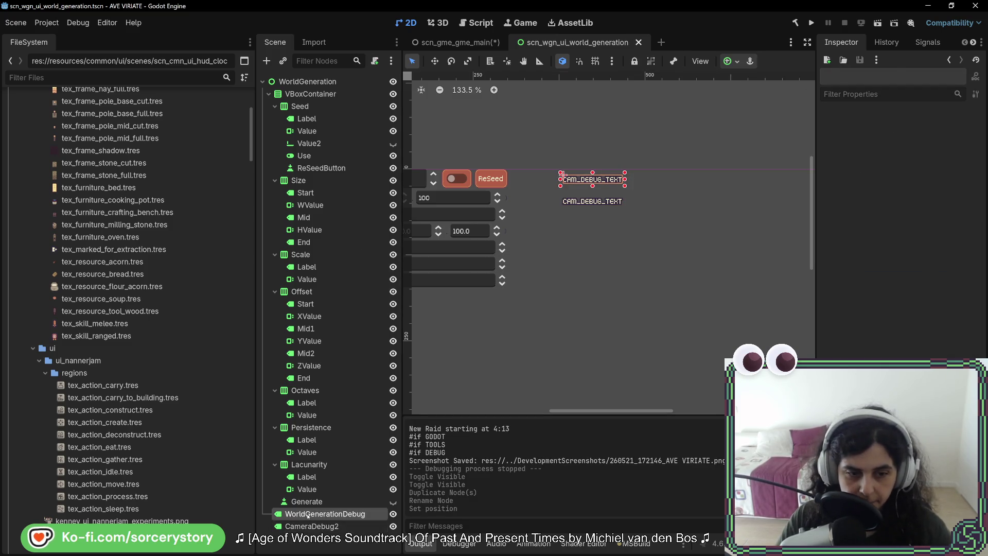
pyautogui.click(287, 526)
pyautogui.press('End')
pyautogui.press('BackSpace')
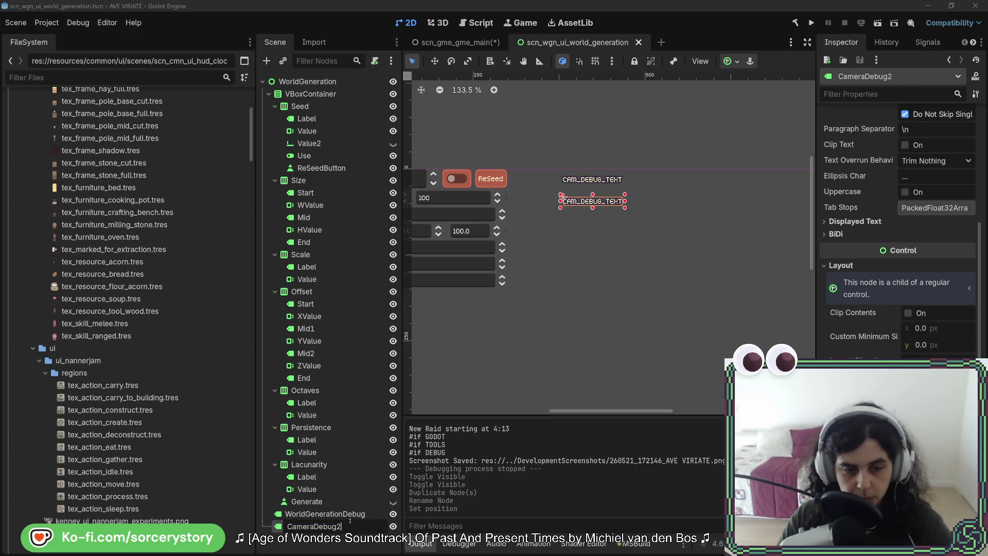
pyautogui.press('Return')
# Set WorldGenerationDebug's text to WORLD_GEN_DEBUG_TEXT, save and run the project
pyautogui.press('Up')
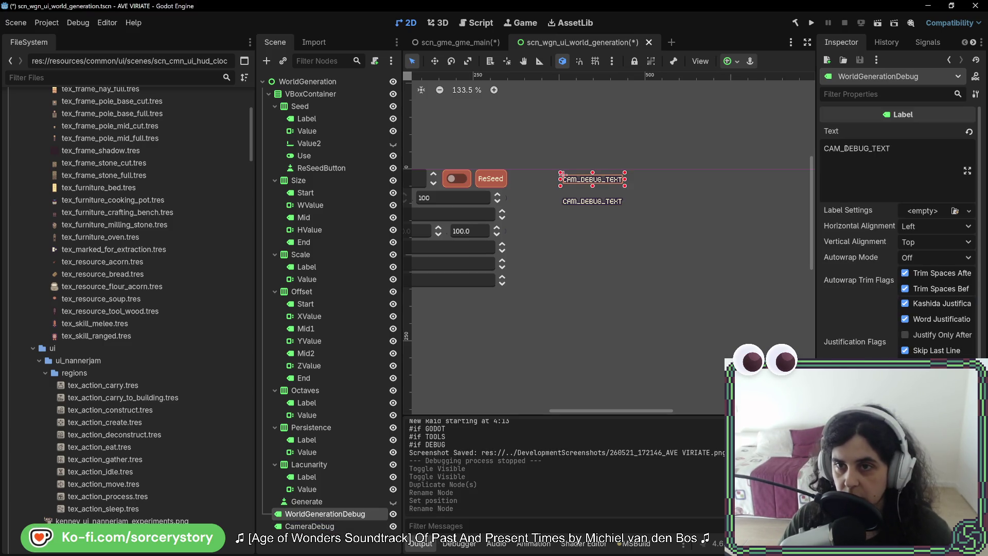
pyautogui.click(845, 148)
pyautogui.press('BackSpace')
pyautogui.press('BackSpace')
pyautogui.press('BackSpace')
pyautogui.write('WORLD')
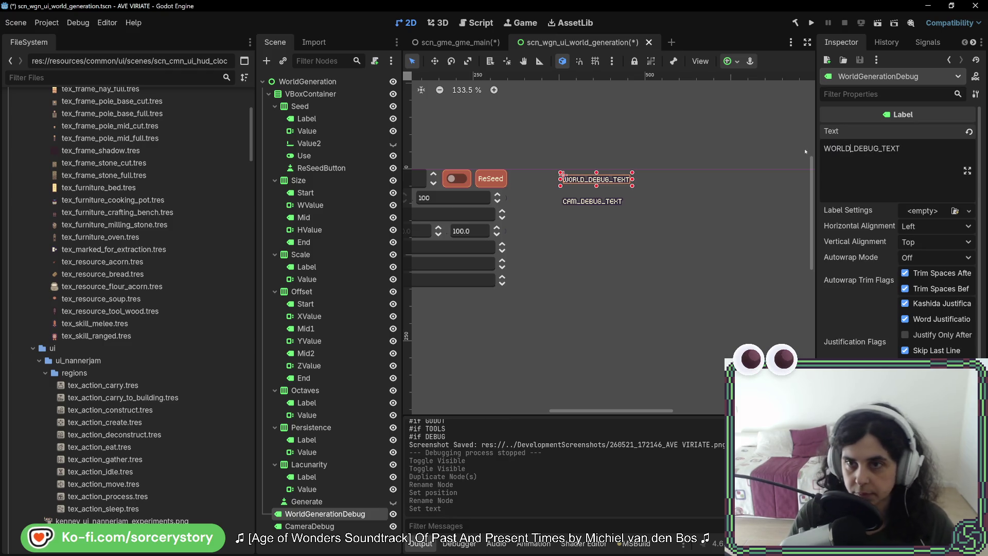
pyautogui.write('_GEN')
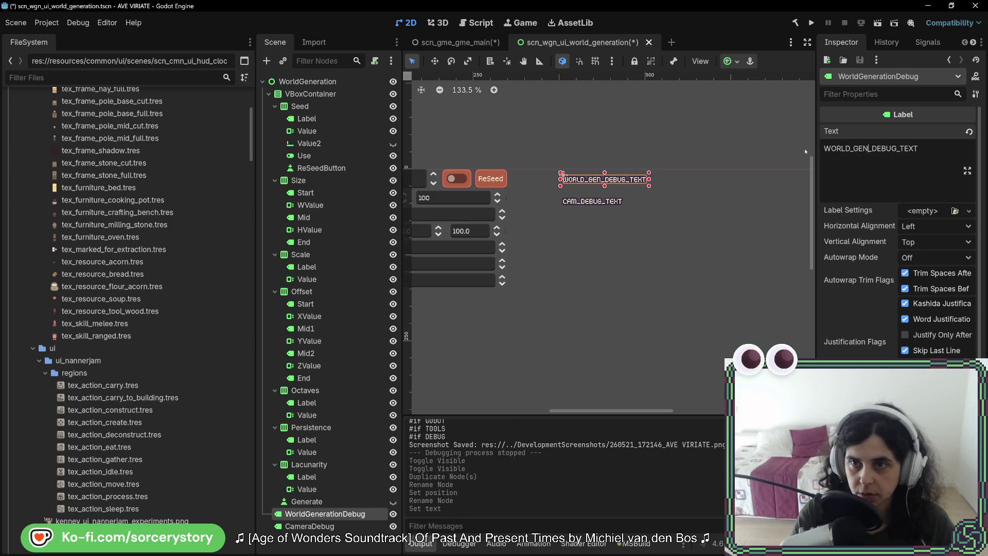
pyautogui.hotkey('ctrl', 's')
pyautogui.click(811, 22)
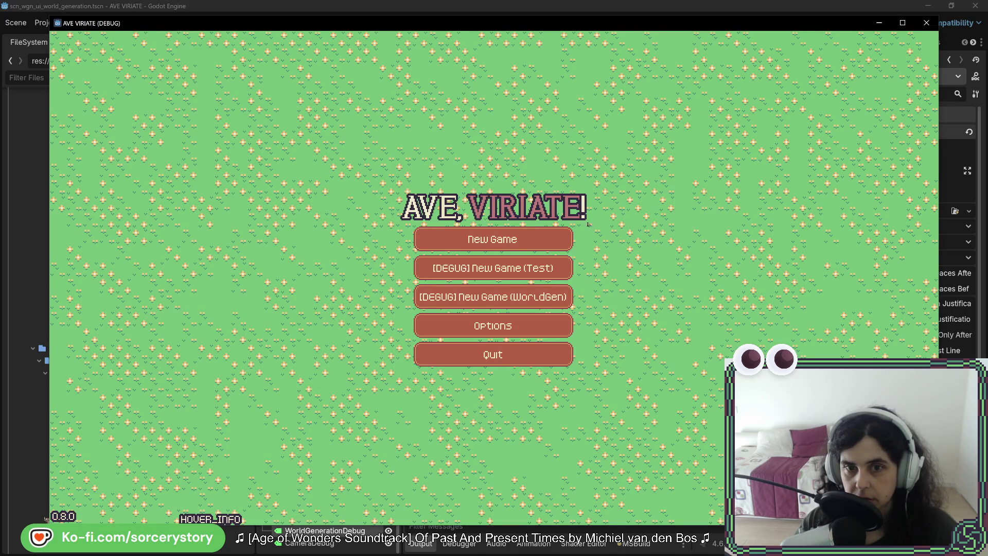
# Start a New Game in the running build, close it and relaunch the project
pyautogui.click(552, 241)
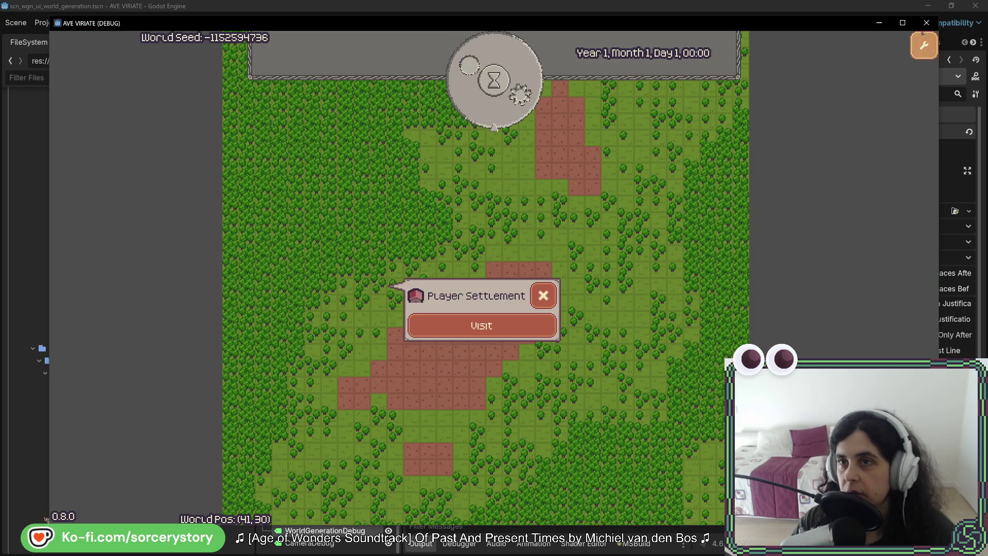
pyautogui.press('F8')
pyautogui.click(812, 23)
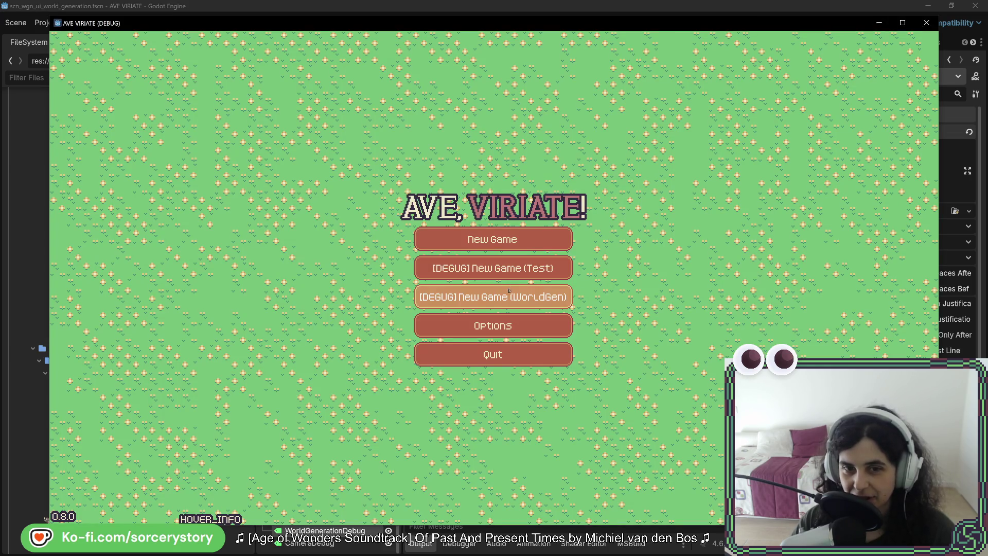
# Start the [DEBUG] New Game (WorldGen) scene, close the game and return to Rider
pyautogui.click(509, 292)
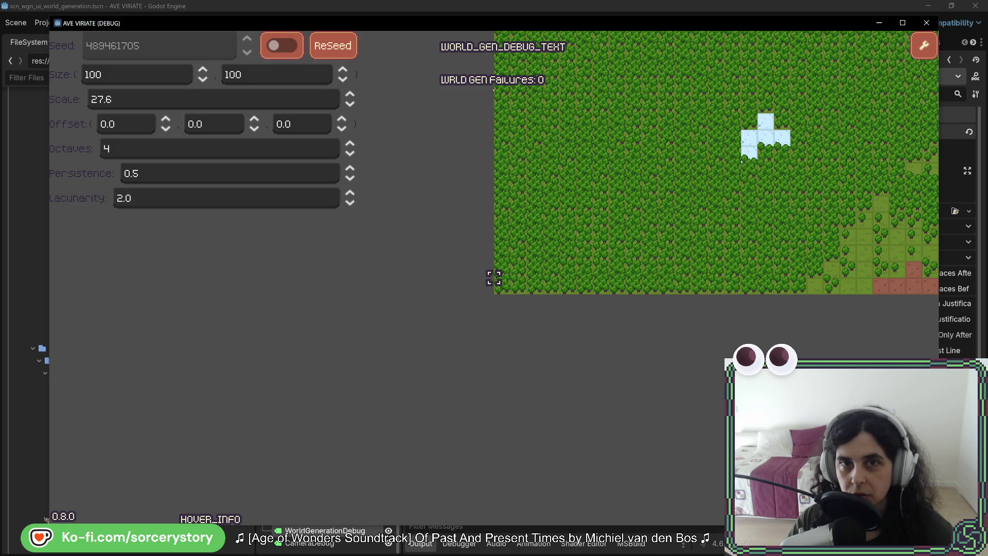
pyautogui.hotkey('alt', 'F4')
pyautogui.hotkey('alt', 'Tab')
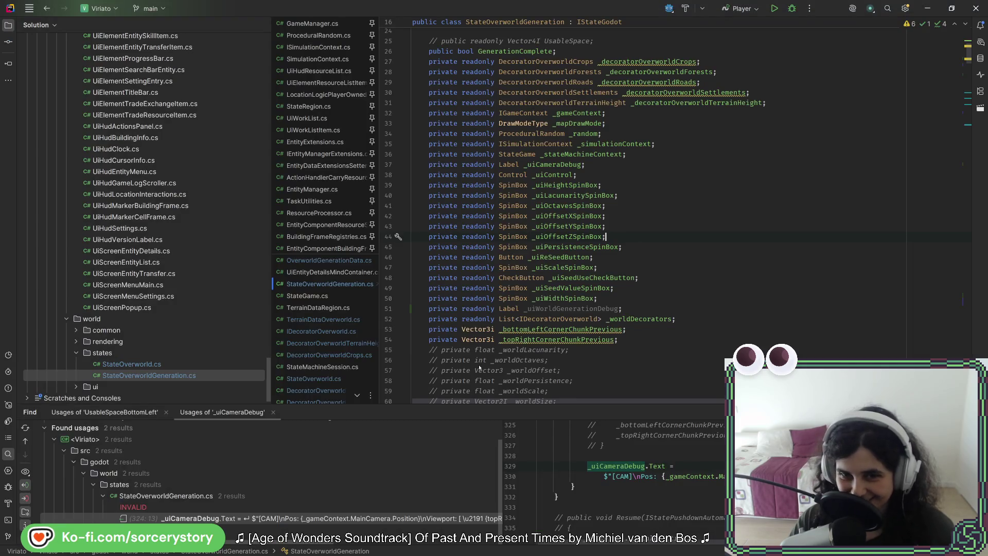
# Browse StateOverworldGeneration.cs usages and jump to GenerateWorld via the Structure view
pyautogui.click(621, 309)
pyautogui.scroll(-7, 572, 314)
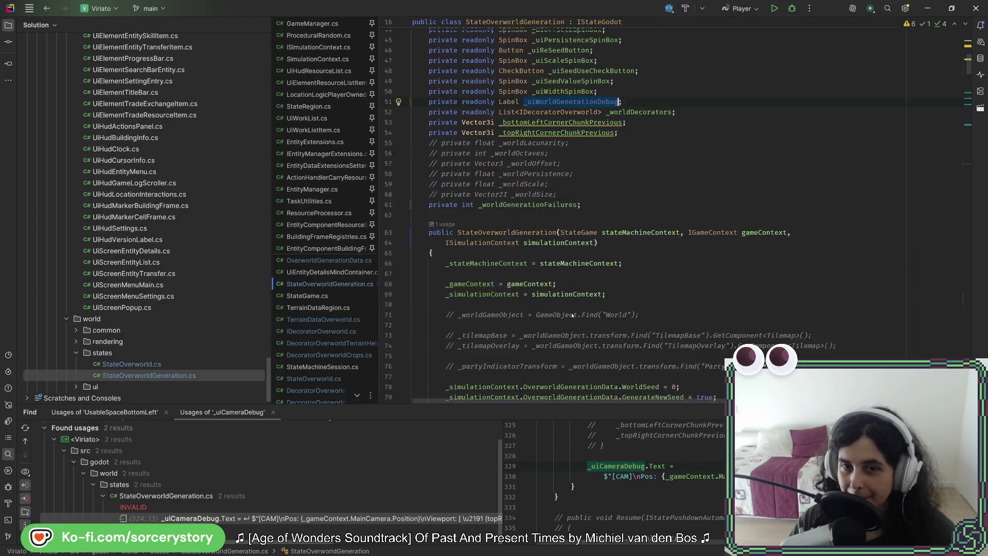
pyautogui.scroll(-3, 575, 321)
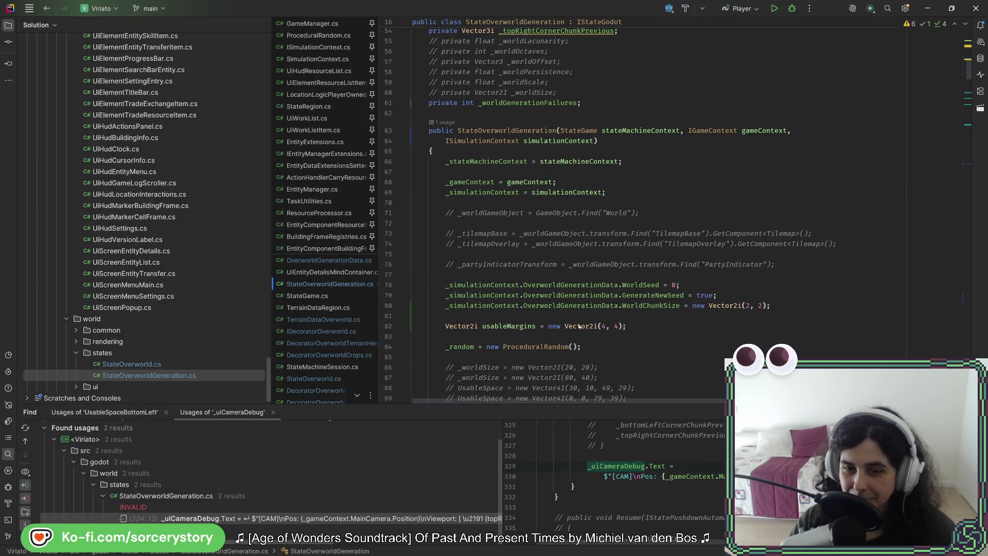
pyautogui.click(647, 466)
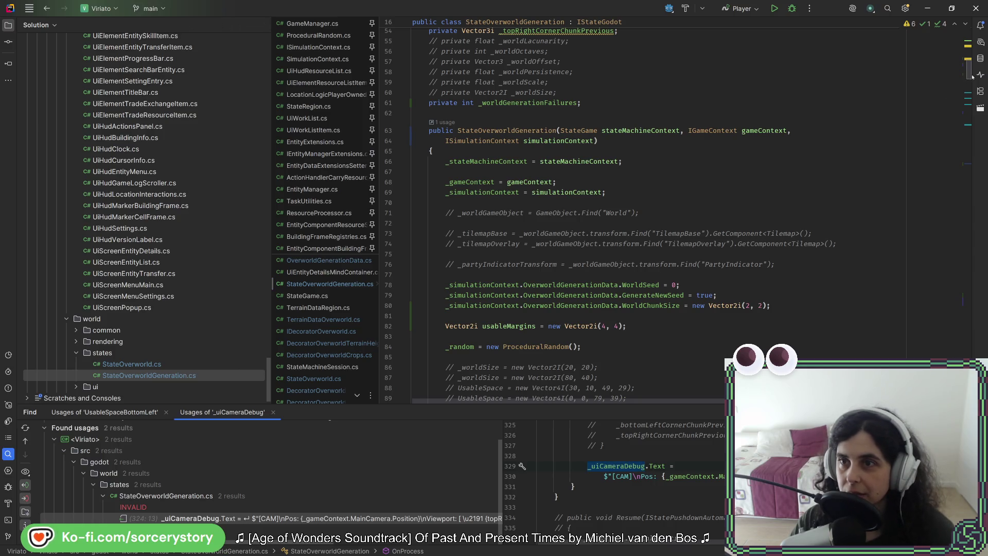
pyautogui.click(981, 91)
pyautogui.scroll(-2, 900, 172)
pyautogui.scroll(-2, 889, 178)
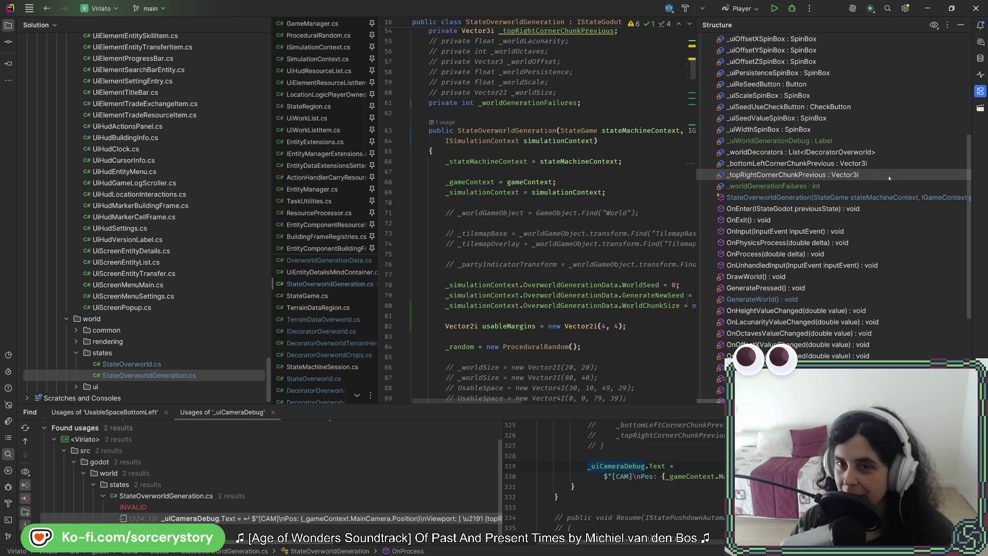
pyautogui.click(772, 299)
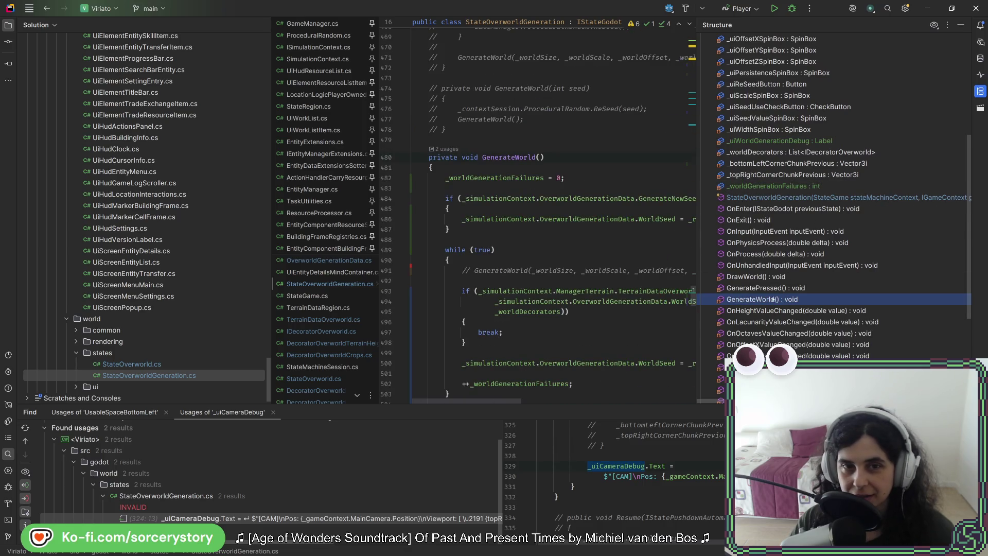
pyautogui.scroll(-2, 548, 277)
# Run Code Cleanup on the file, switch to Godot and run the project
pyautogui.hotkey('ctrl', 'alt', 'l')
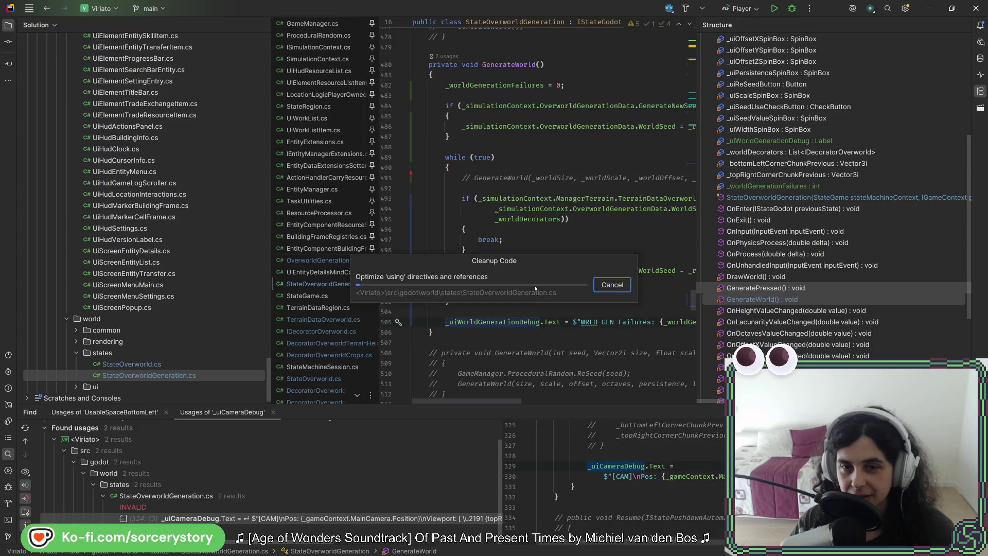
pyautogui.hotkey('alt', 'Tab')
pyautogui.click(811, 23)
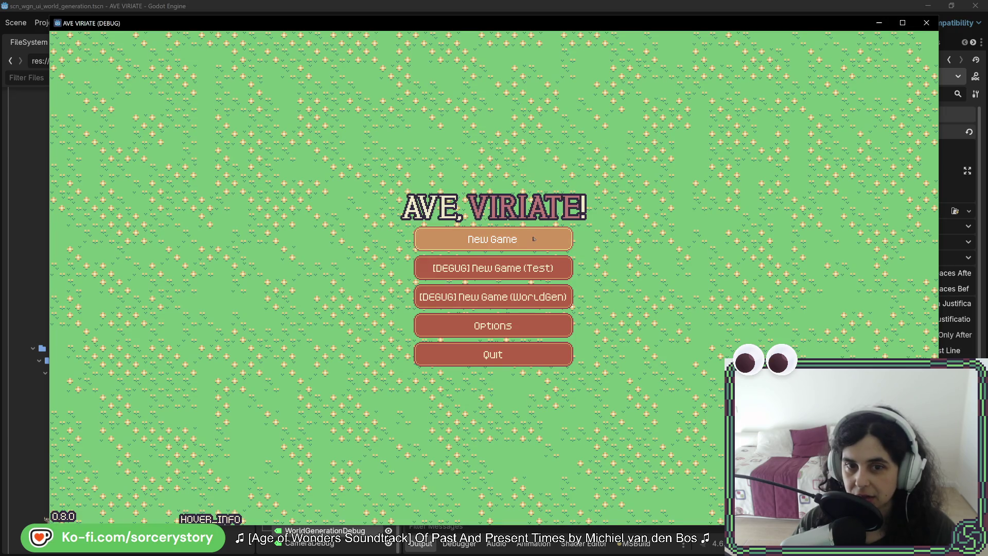
# Start the WorldGen debug game, ReSeed the map twice and close the game window
pyautogui.click(522, 294)
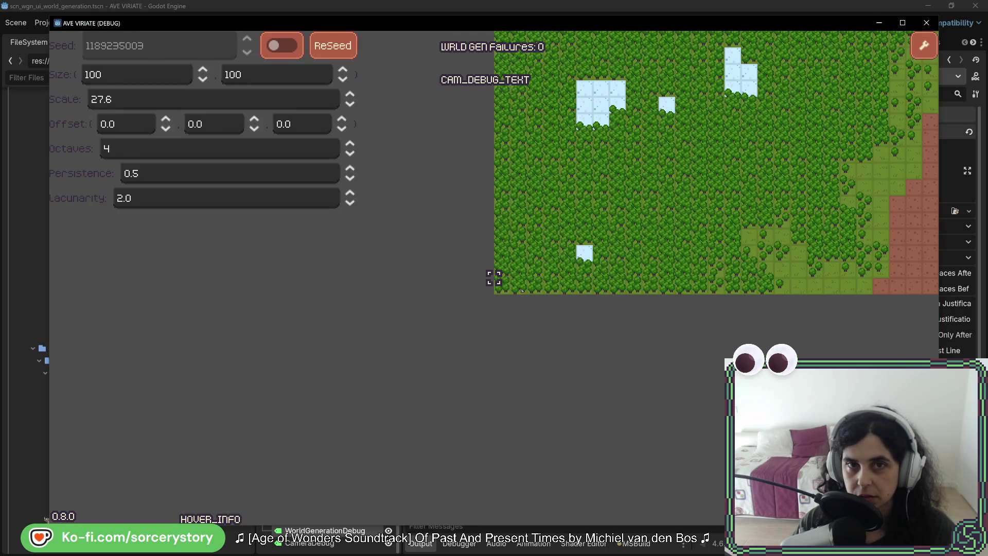
pyautogui.click(333, 45)
pyautogui.click(345, 50)
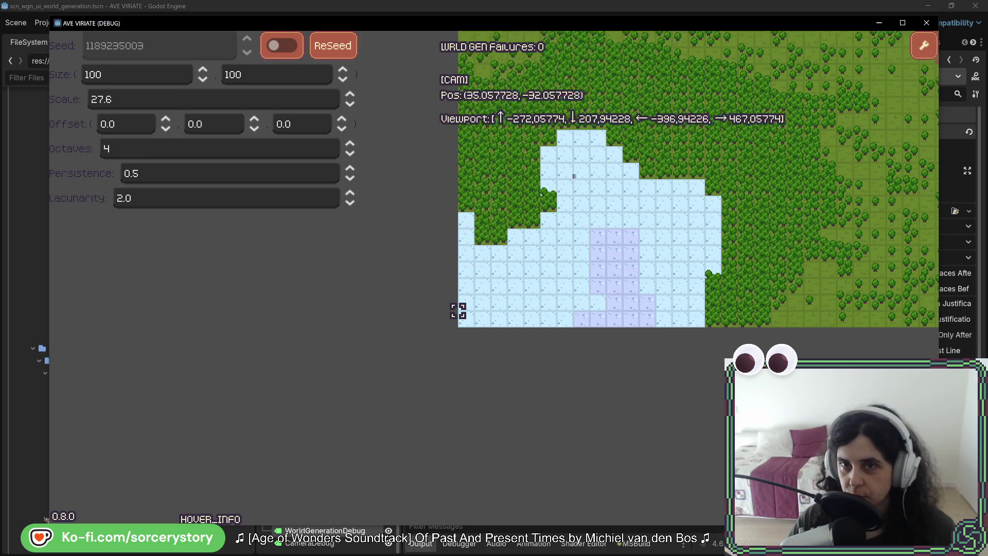
pyautogui.click(926, 22)
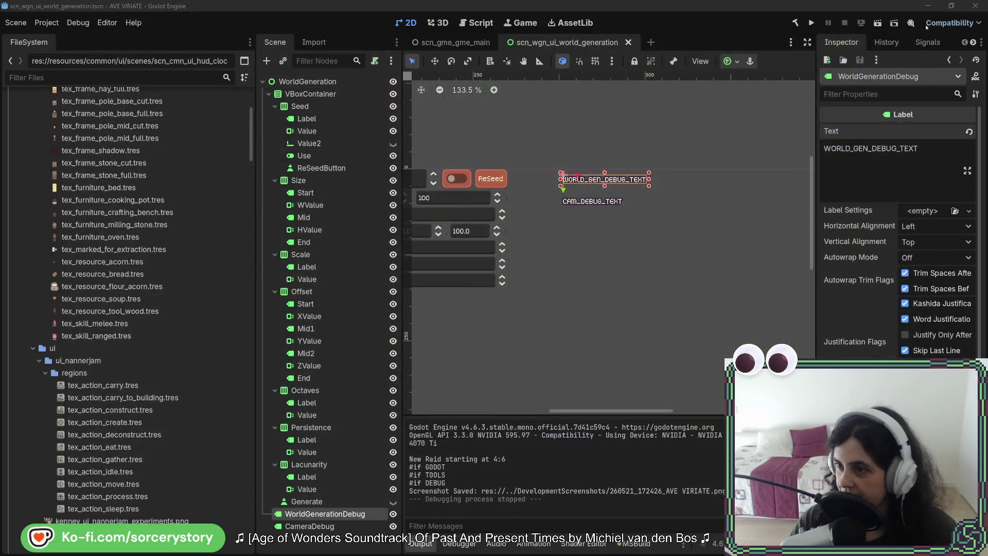
# Change the overworld world chunk size to Vector2i(1, 1), save, and rebuild and run
pyautogui.hotkey('alt', 'Tab')
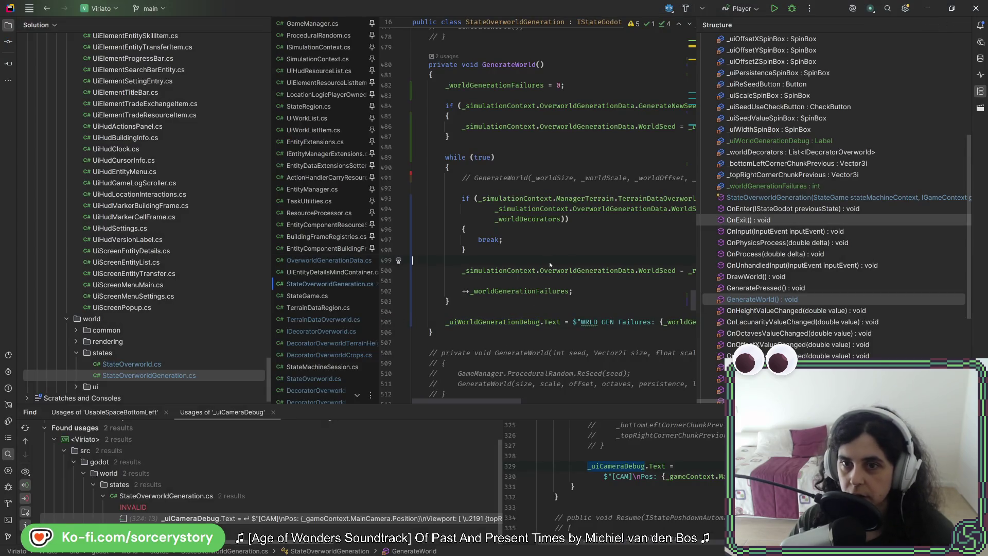
pyautogui.scroll(5, 550, 265)
pyautogui.click(981, 92)
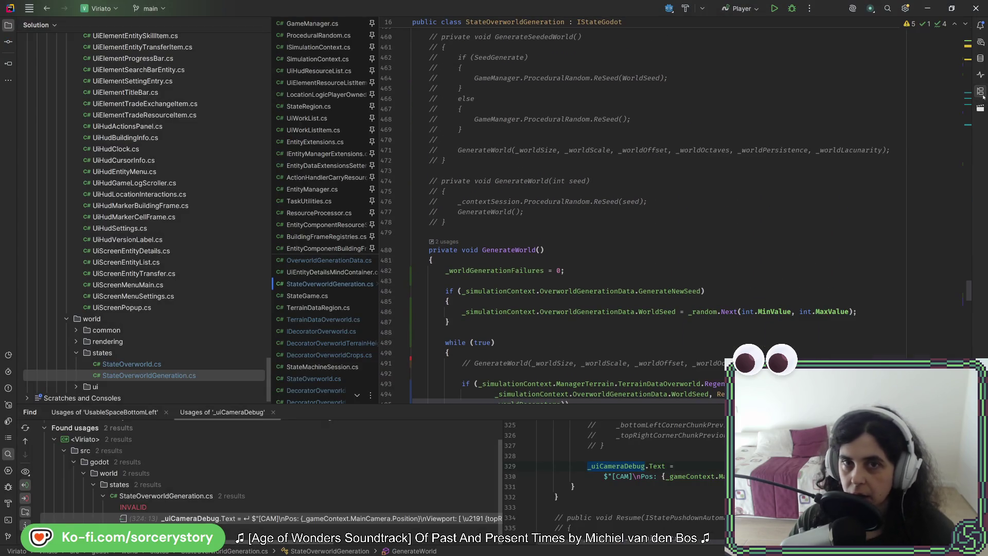
pyautogui.scroll(3, 388, 265)
pyautogui.scroll(3, 388, 265)
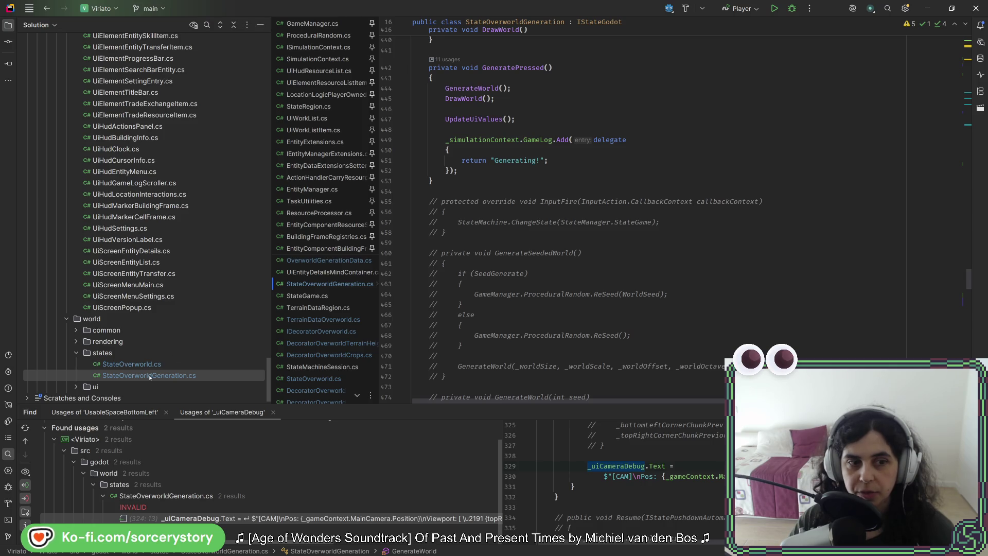
pyautogui.scroll(10, 698, 212)
pyautogui.scroll(15, 699, 213)
pyautogui.scroll(15, 699, 212)
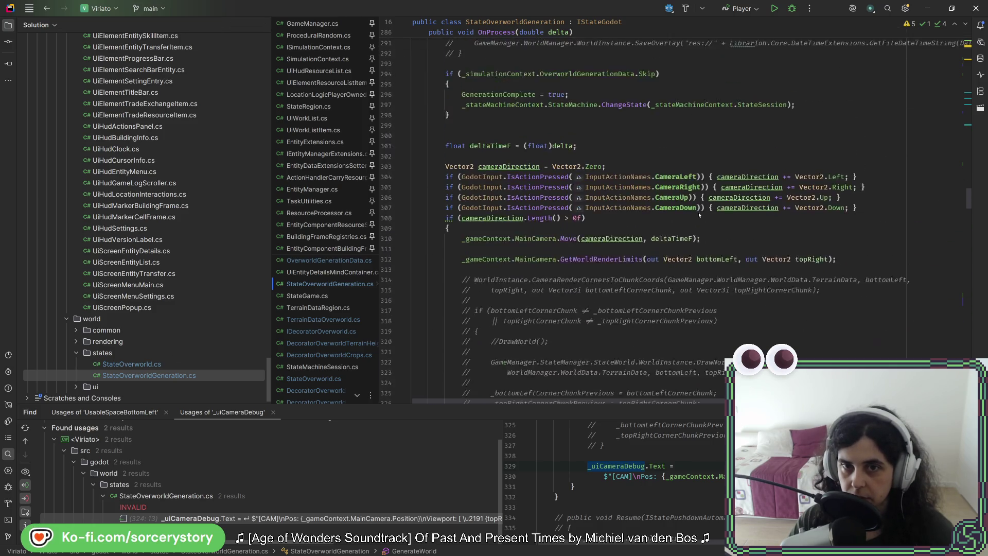
pyautogui.scroll(3, 698, 212)
pyautogui.scroll(3, 699, 212)
pyautogui.scroll(10, 699, 213)
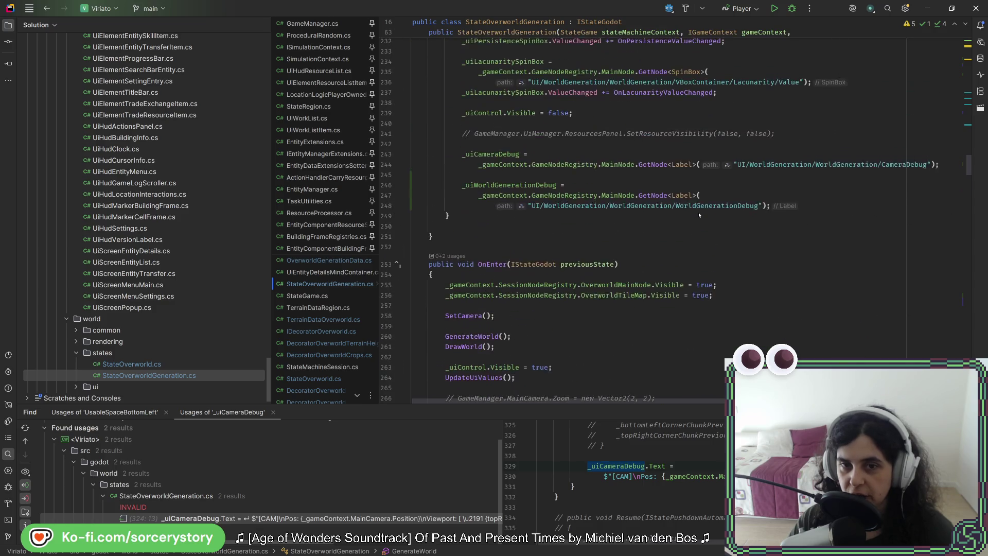
pyautogui.scroll(10, 699, 212)
pyautogui.scroll(10, 700, 212)
pyautogui.scroll(4, 699, 213)
pyautogui.scroll(4, 699, 212)
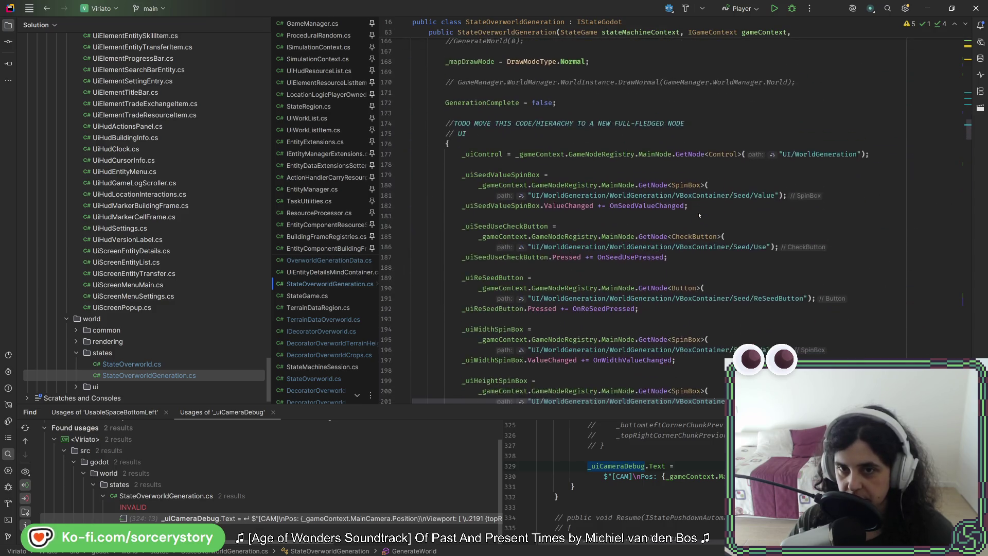
pyautogui.scroll(4, 699, 212)
pyautogui.scroll(4, 699, 215)
pyautogui.scroll(5, 699, 215)
pyautogui.scroll(5, 700, 215)
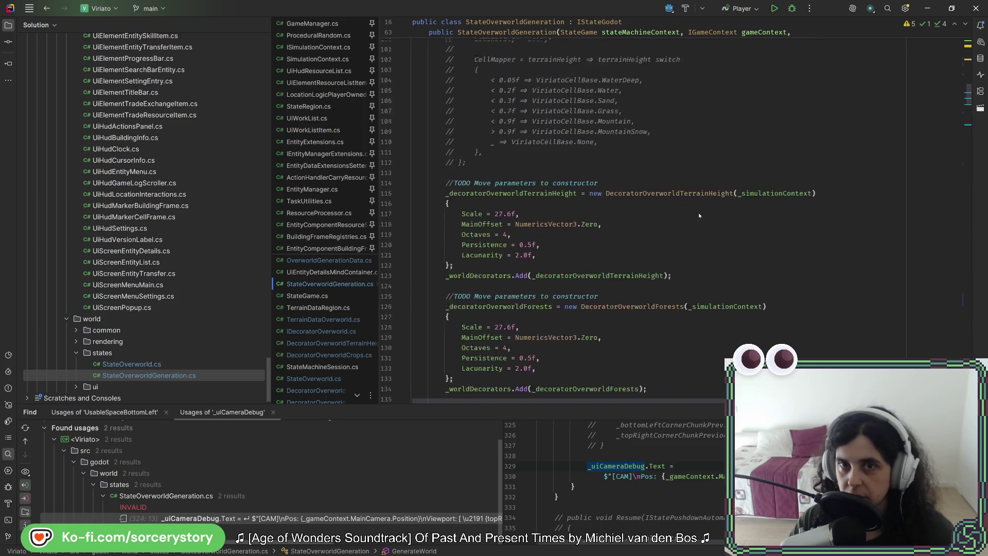
pyautogui.scroll(5, 704, 215)
pyautogui.scroll(5, 707, 214)
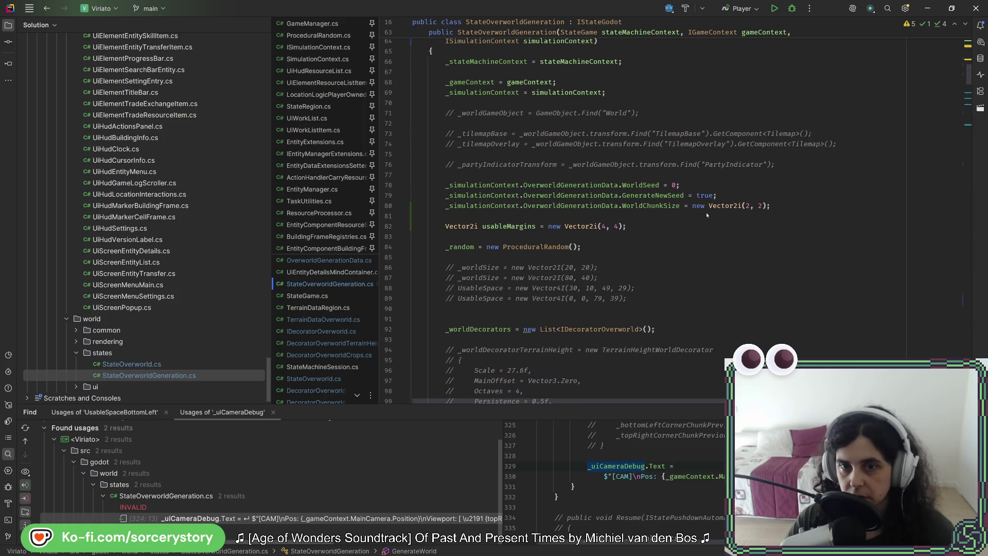
pyautogui.click(746, 205)
pyautogui.hotkey('ctrl', 'F2')
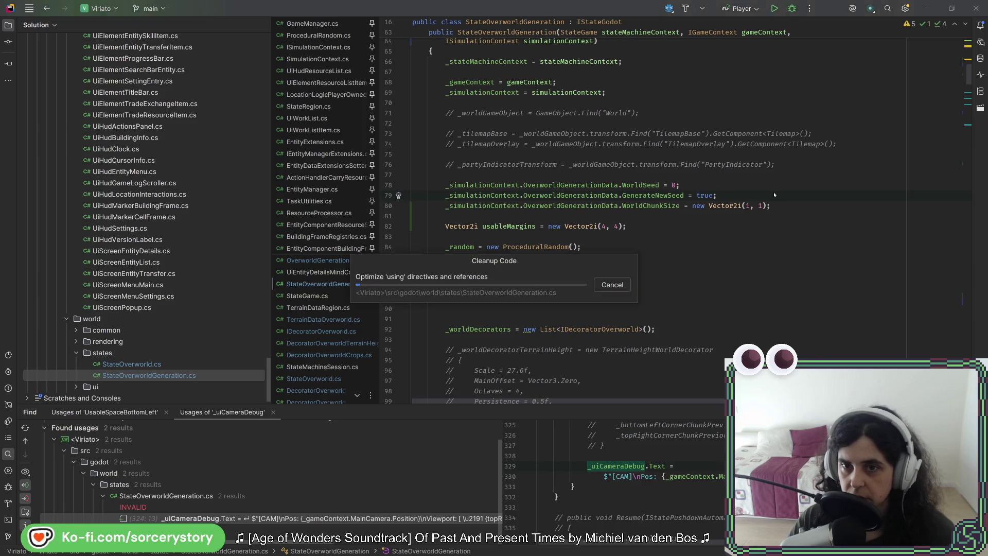
pyautogui.press('F5')
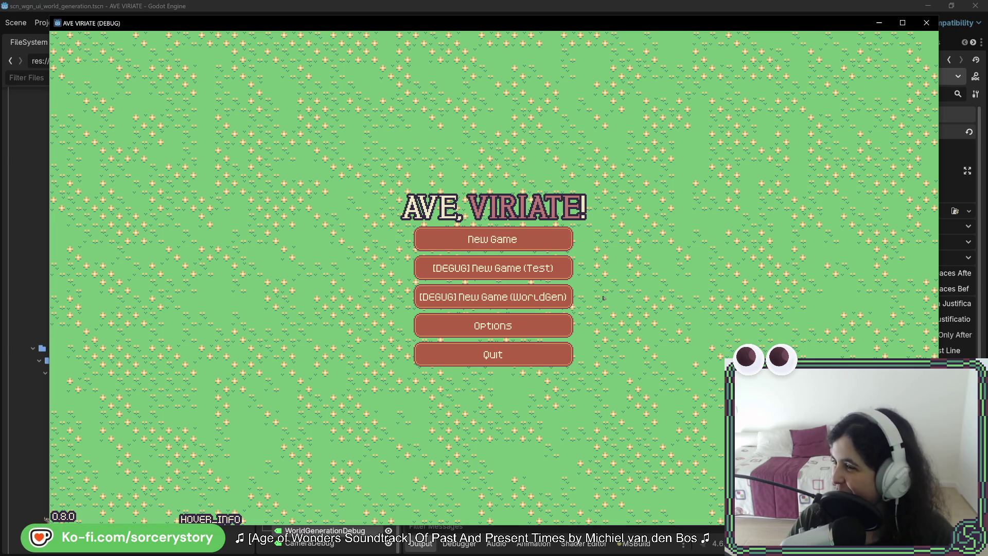
# Start the WorldGen debug game and ReSeed the 100×100 map many times
pyautogui.click(494, 297)
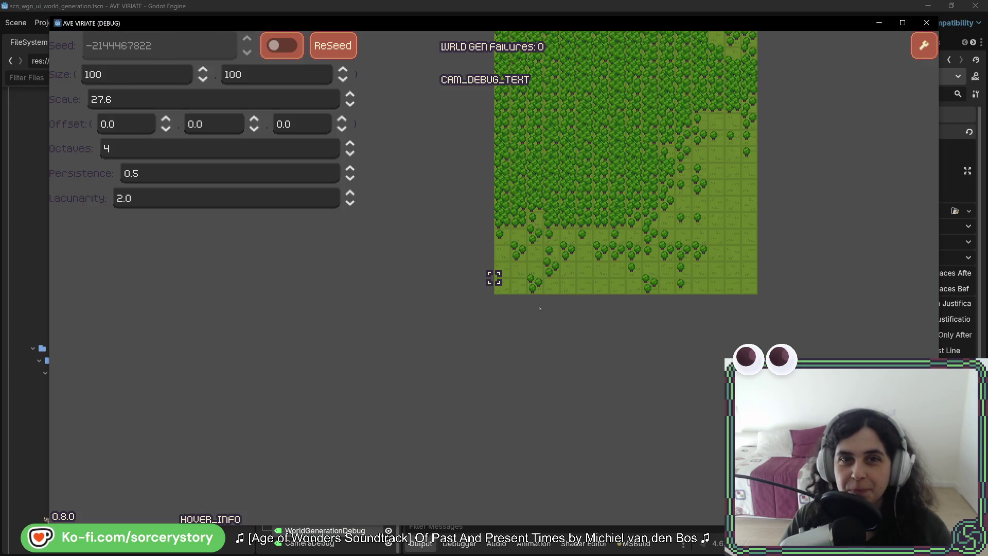
pyautogui.click(333, 46)
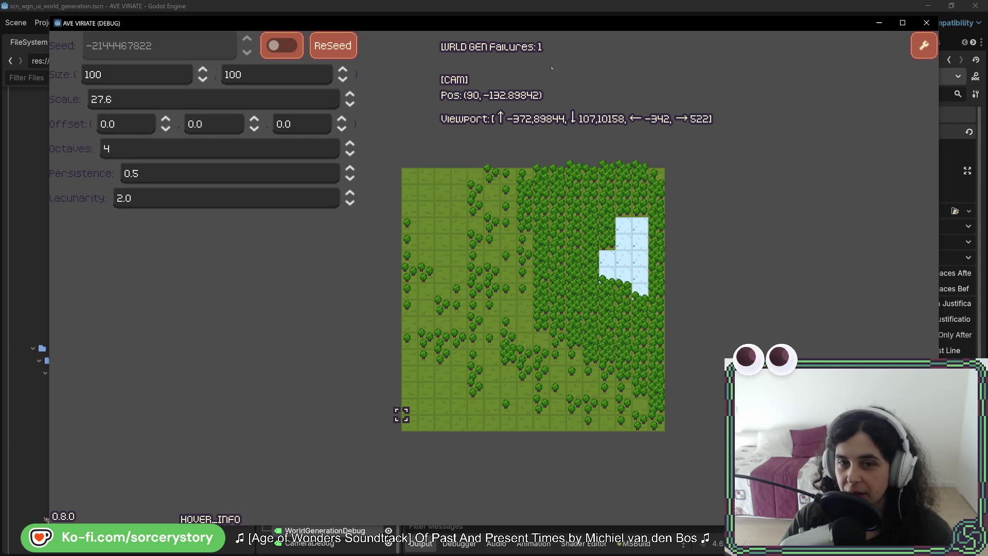
pyautogui.click(338, 53)
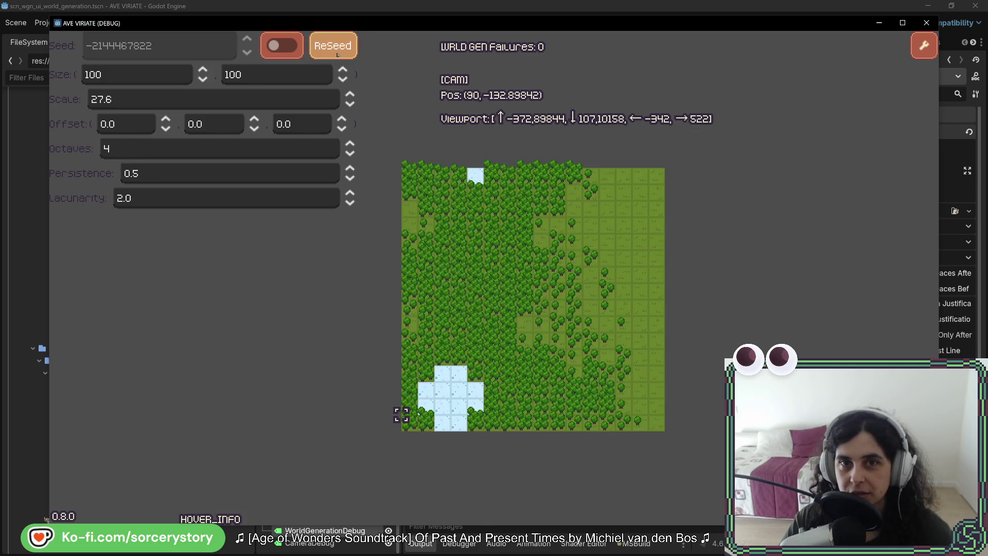
pyautogui.click(338, 53)
pyautogui.click(338, 53)
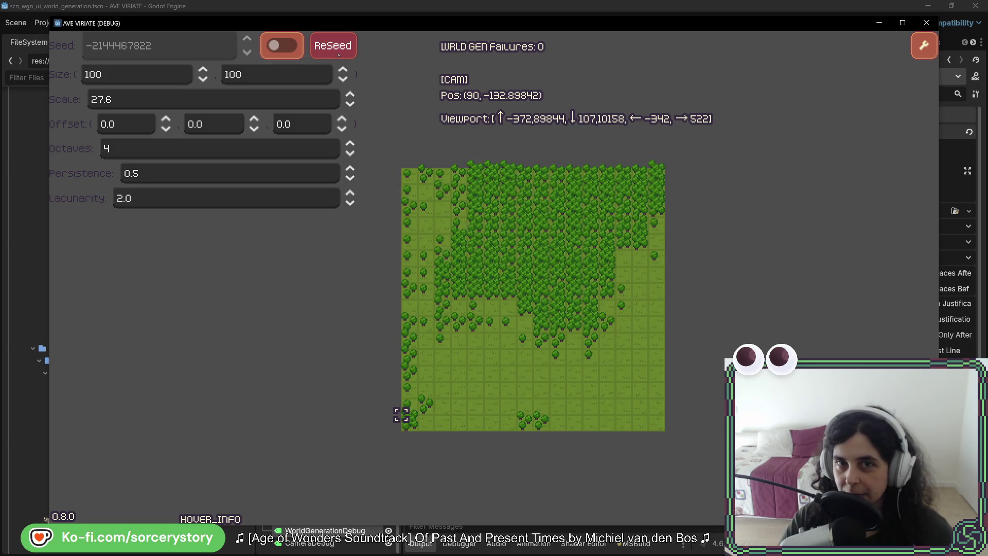
pyautogui.click(337, 52)
pyautogui.click(337, 52)
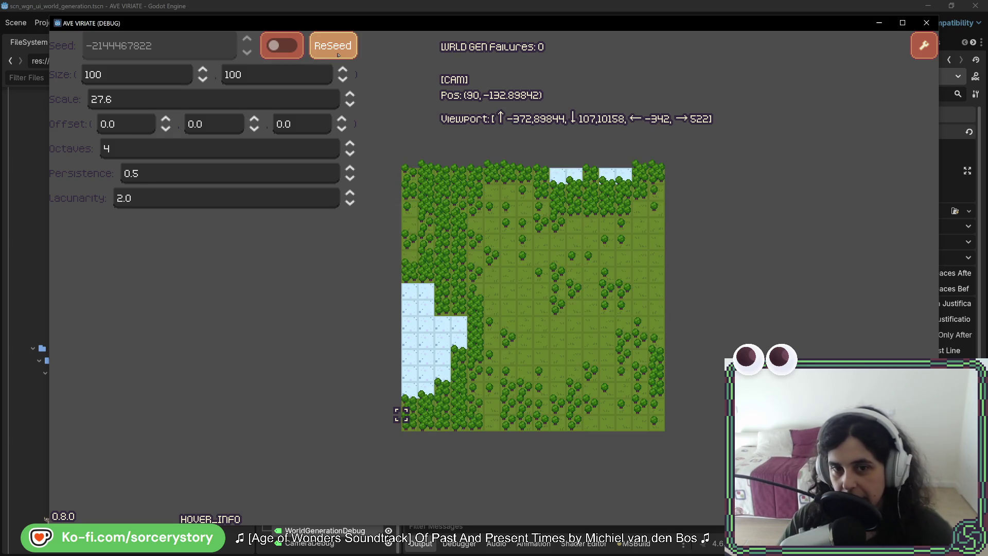
pyautogui.click(337, 53)
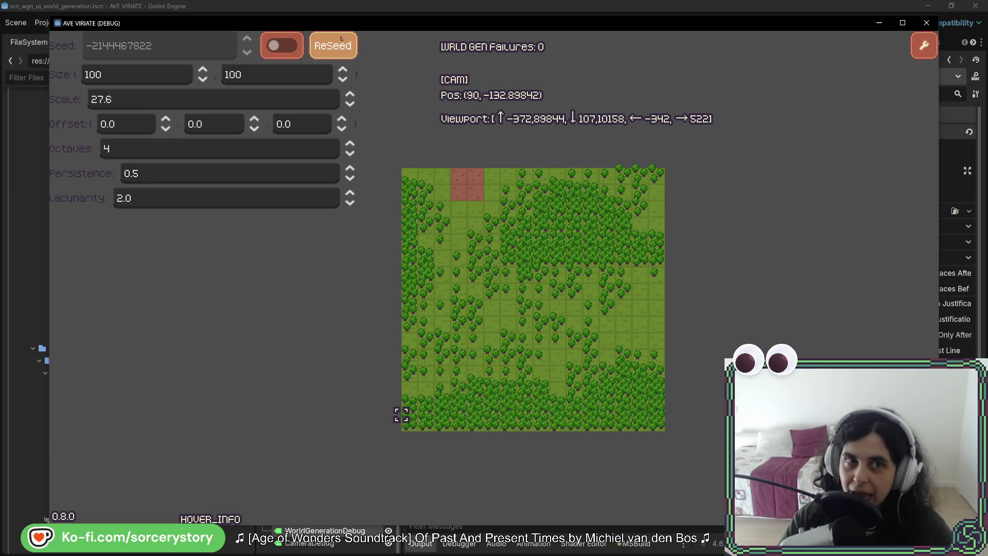
pyautogui.click(337, 52)
pyautogui.click(338, 51)
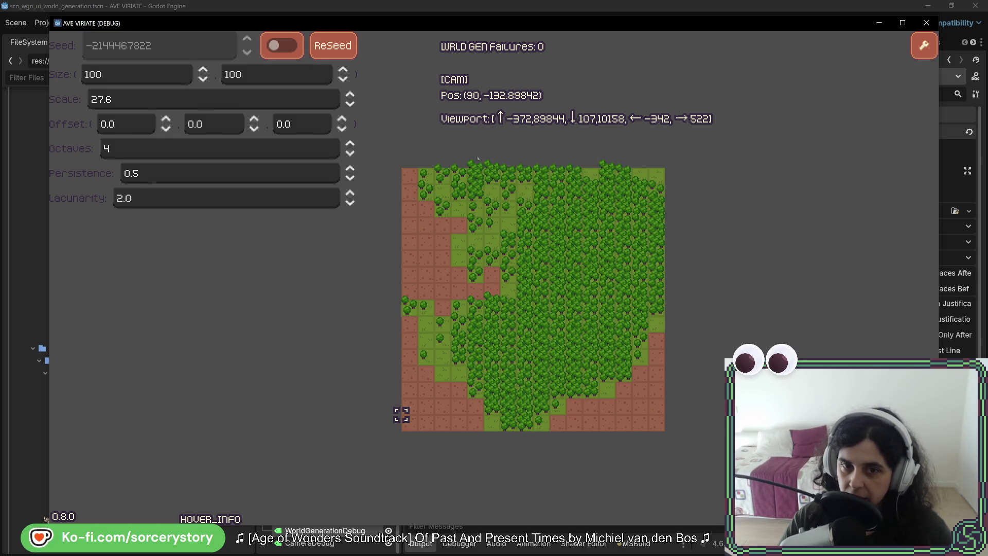
pyautogui.click(332, 53)
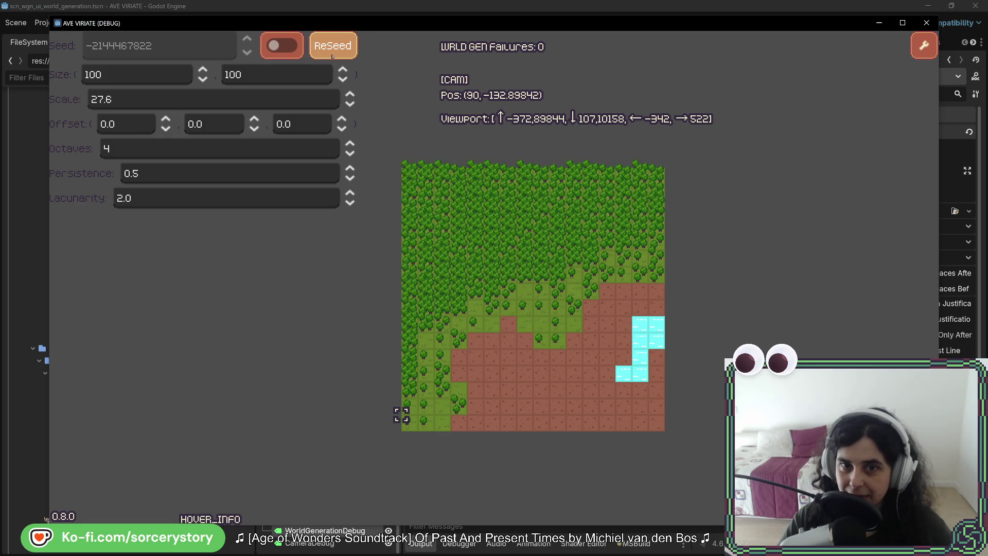
pyautogui.click(333, 53)
pyautogui.click(333, 52)
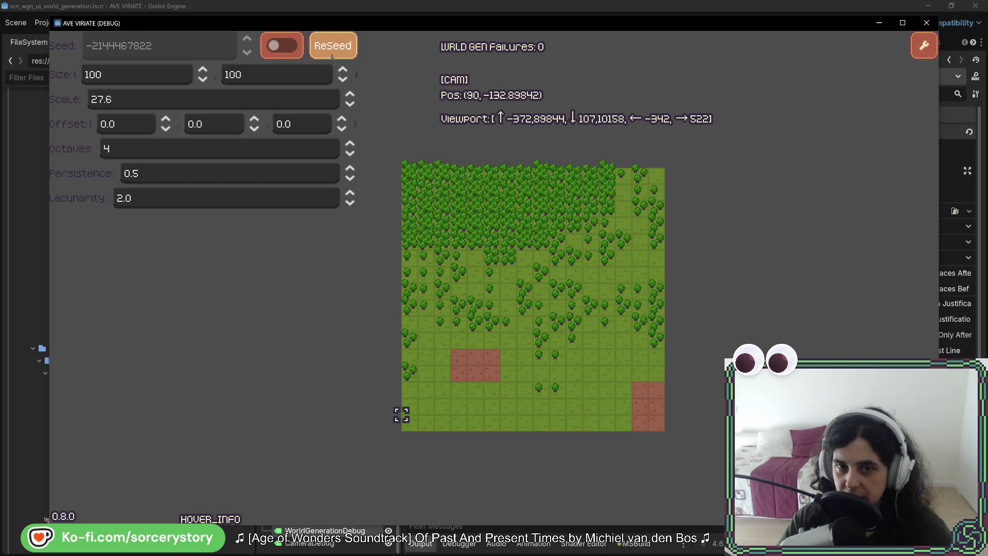
pyautogui.click(332, 52)
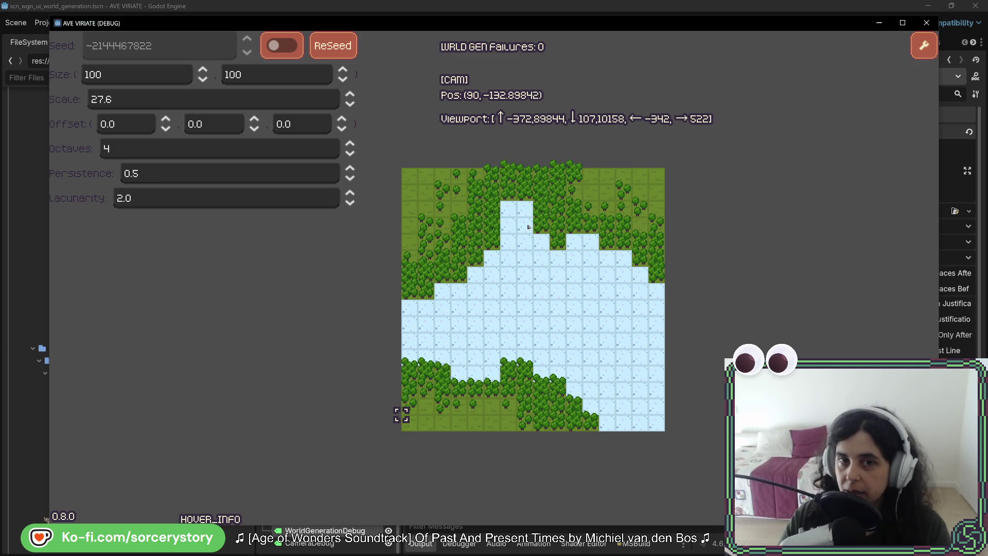
pyautogui.press('space')
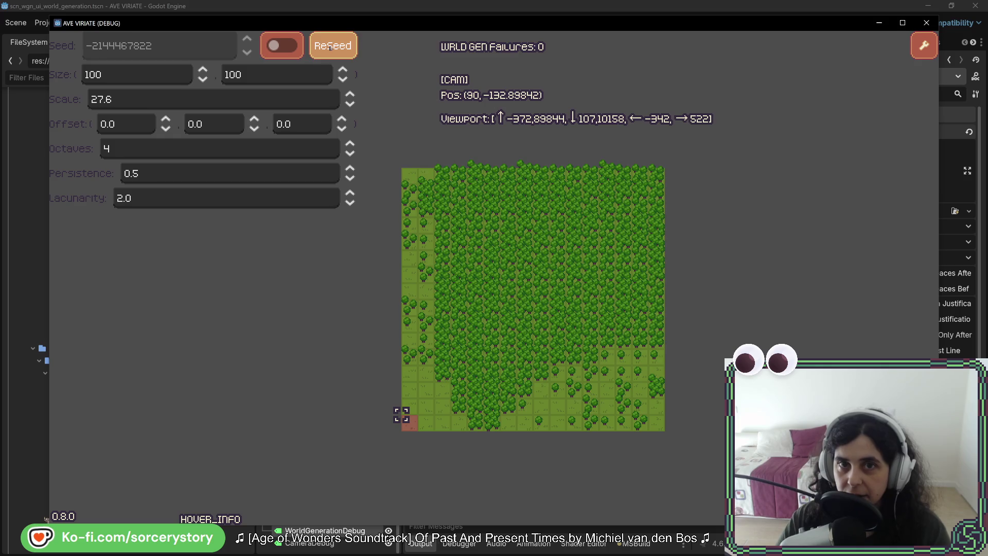
pyautogui.press('space')
pyautogui.press('space')
pyautogui.press('space')
pyautogui.press('space')
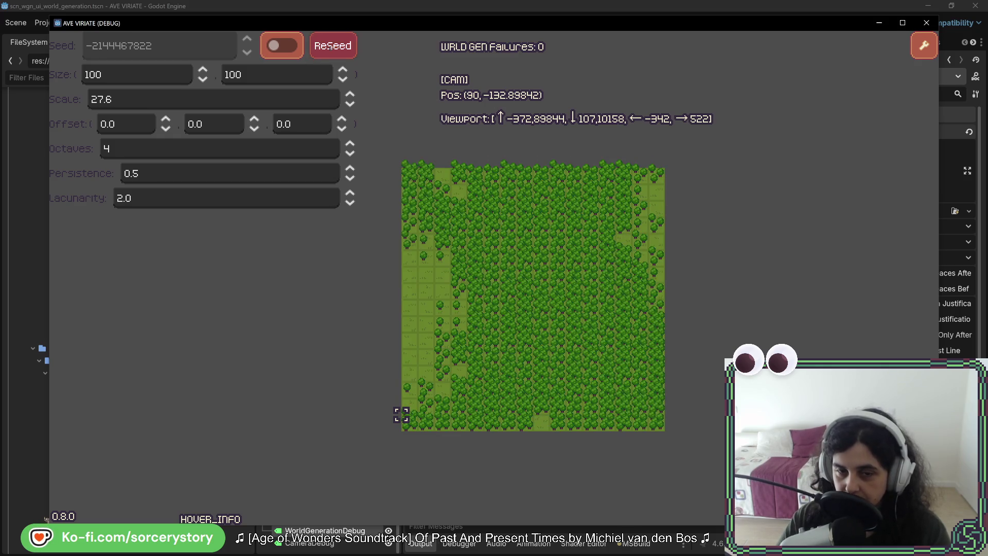
pyautogui.press('space')
pyautogui.click(331, 46)
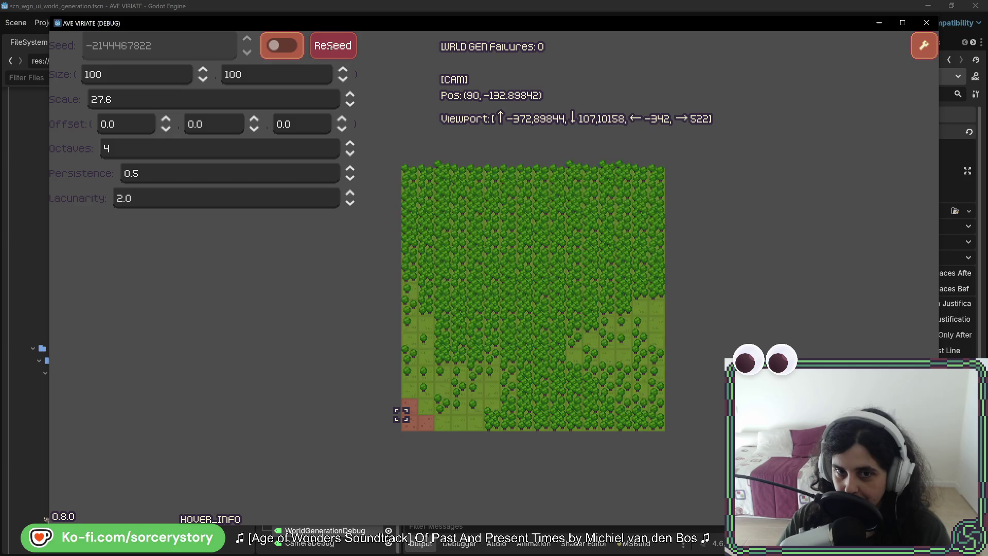
pyautogui.click(330, 46)
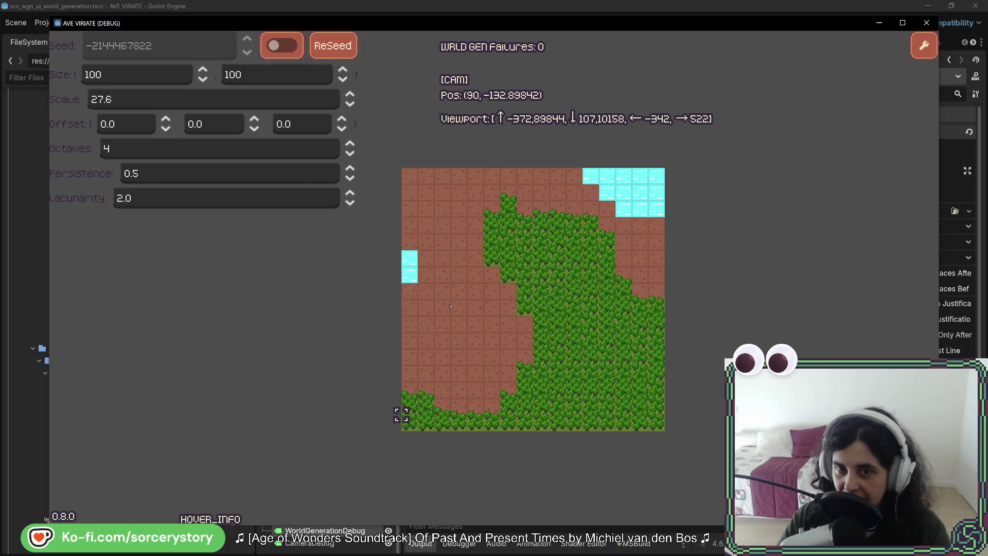
pyautogui.click(331, 48)
pyautogui.click(329, 49)
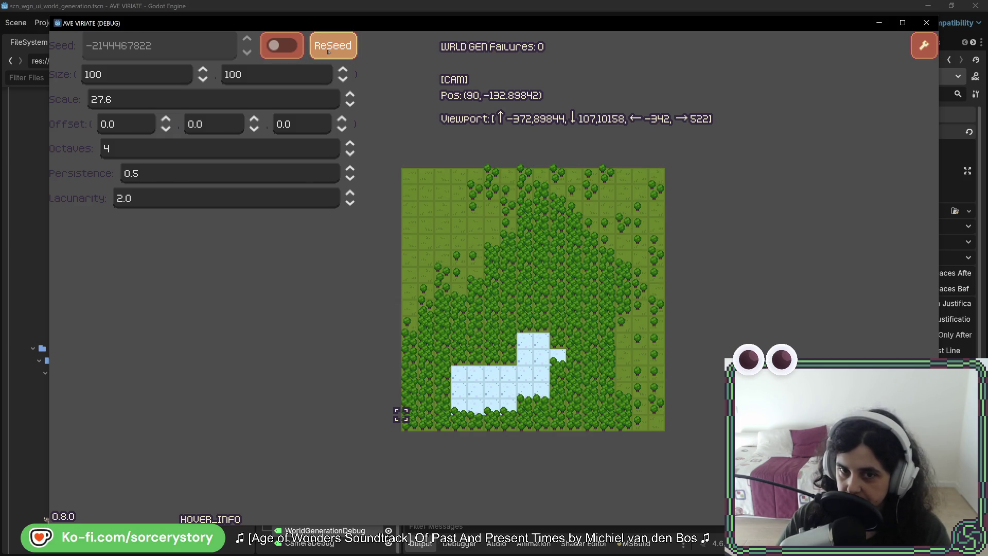
pyautogui.click(329, 50)
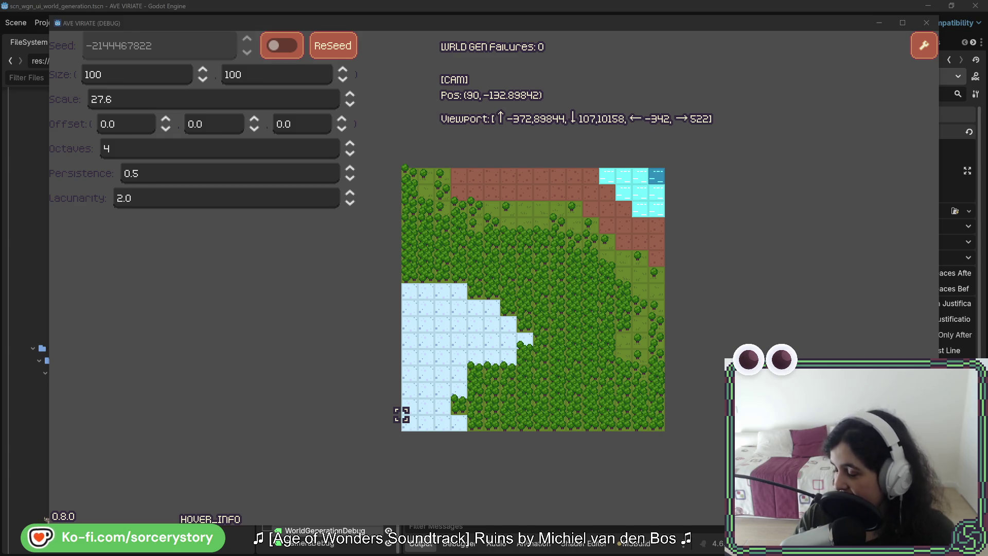
pyautogui.click(402, 415)
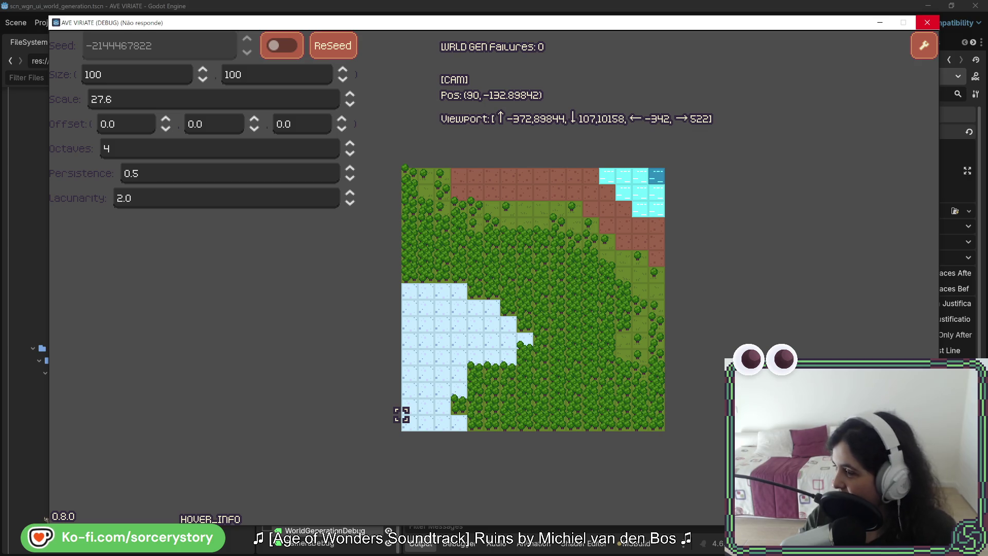
# Close the unresponsive game window and Alt+Tab back to the Godot world-generation scene
pyautogui.click(930, 22)
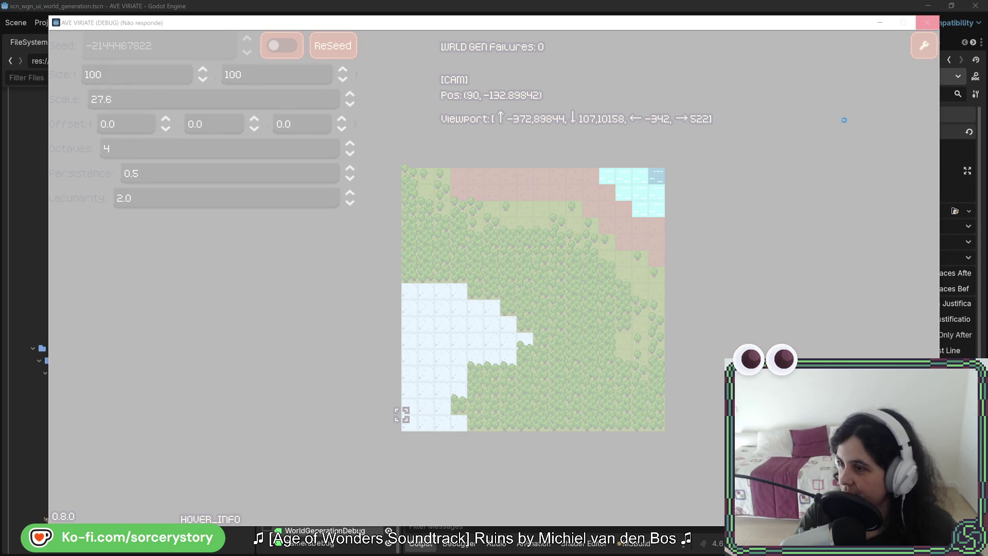
pyautogui.hotkey('alt', 'Tab')
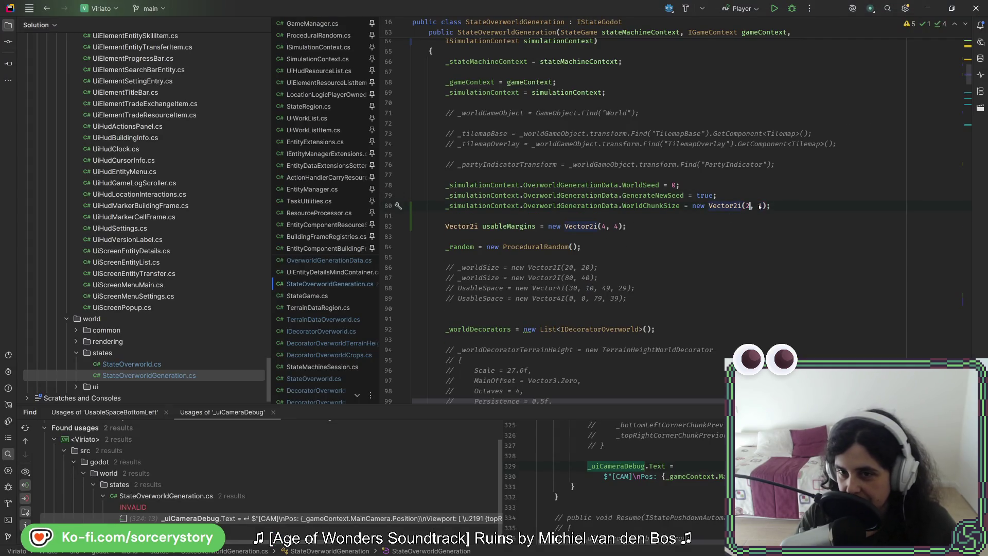
pyautogui.hotkey('alt', 'Tab')
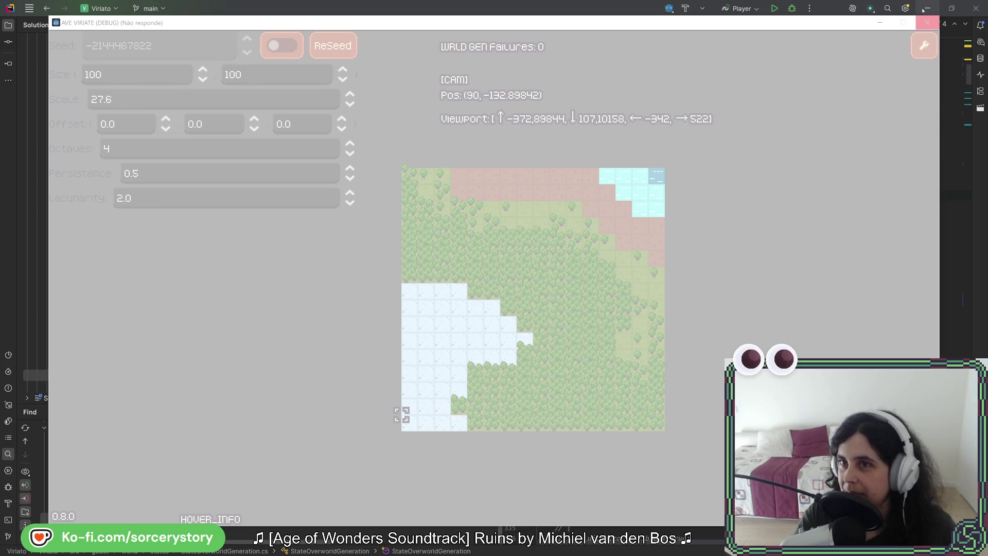
pyautogui.hotkey('alt', 'Tab')
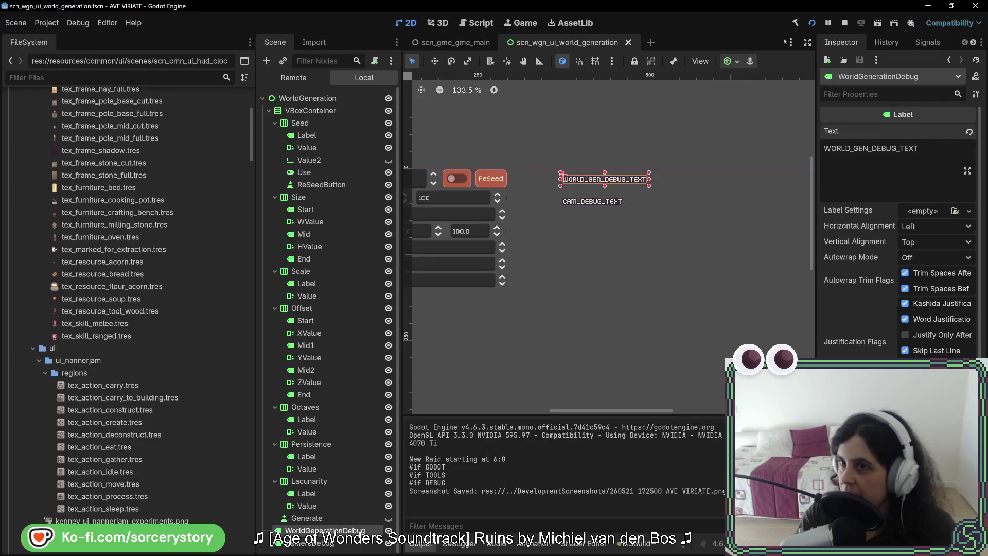
# Stop the frozen run, relaunch the project and start a New Game
pyautogui.click(845, 23)
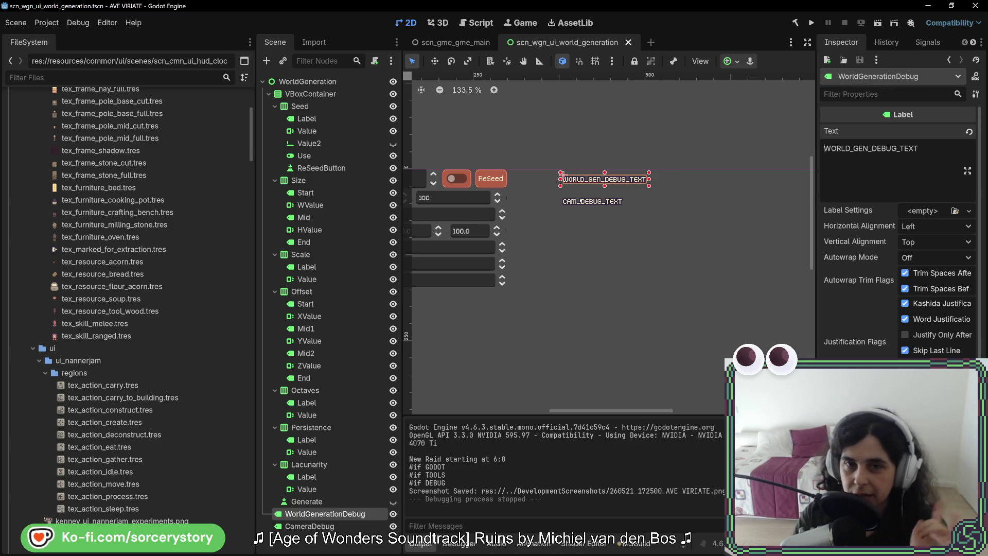
pyautogui.click(811, 22)
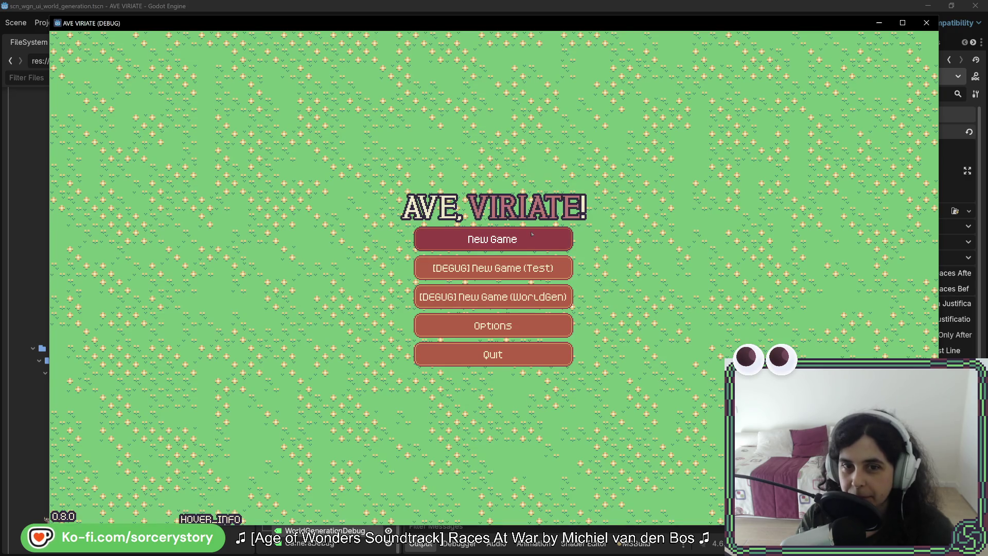
pyautogui.click(492, 240)
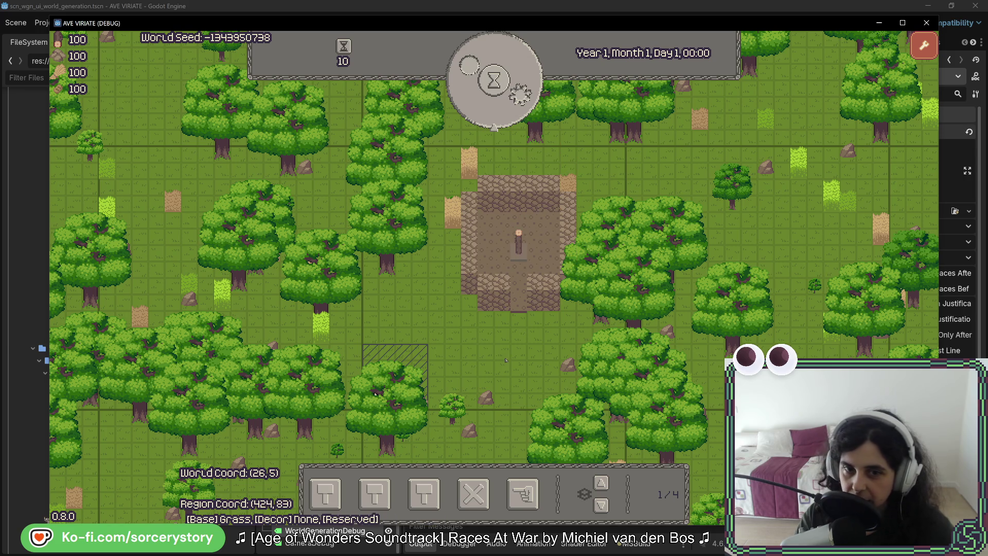
# Place two house construction sites below the stone ruins from the build bar
pyautogui.click(325, 495)
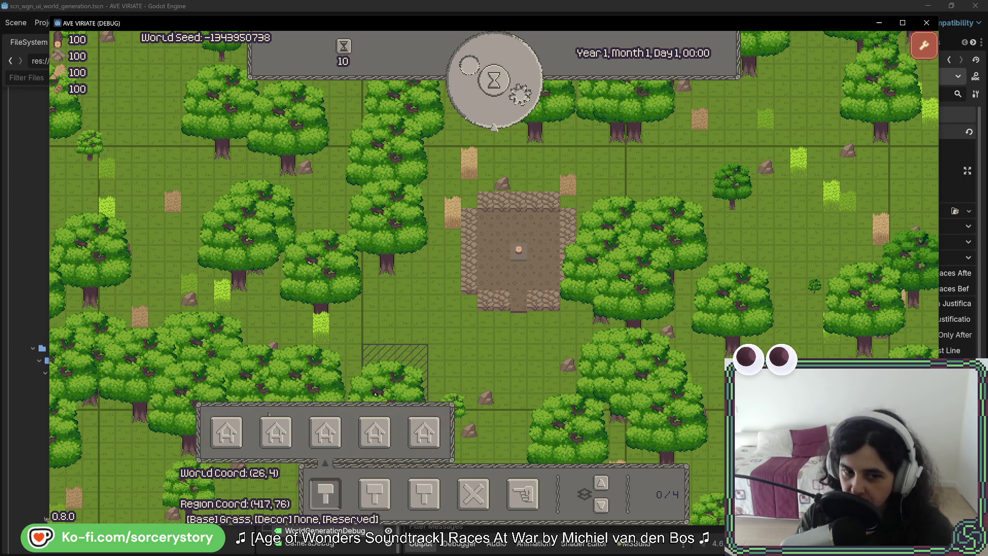
pyautogui.click(214, 437)
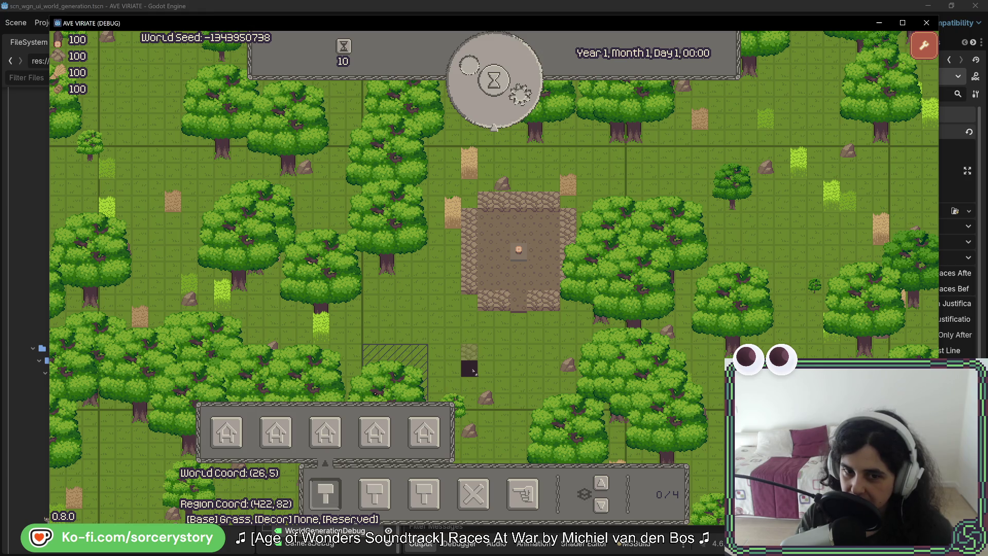
pyautogui.click(498, 354)
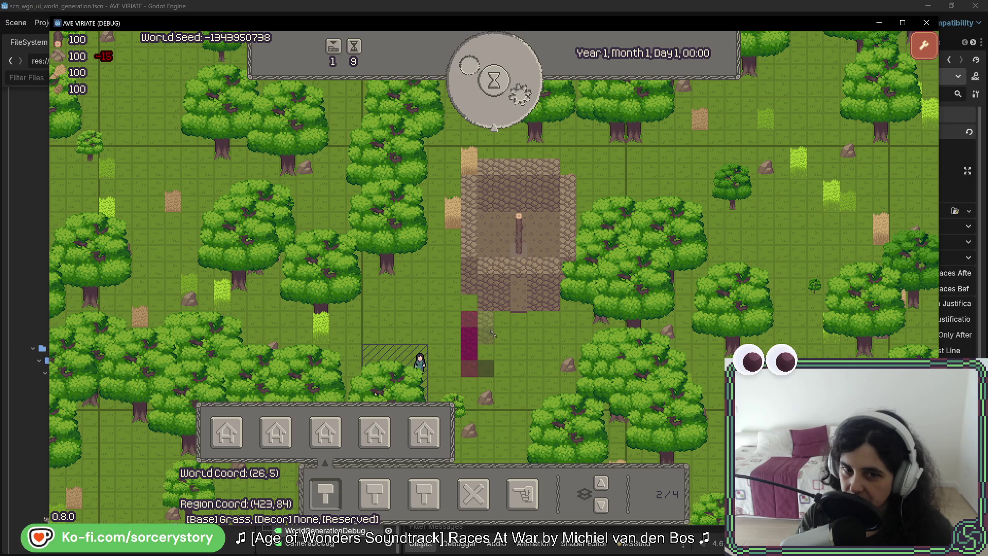
pyautogui.click(469, 322)
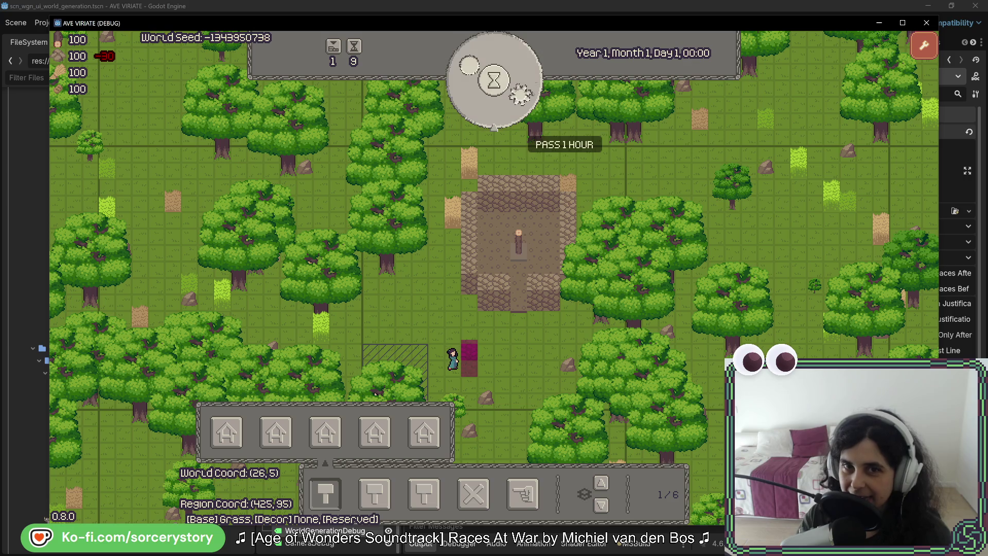
# Pass five in-game hours on the time dial to reach Day 1, 17:00
pyautogui.click(523, 99)
pyautogui.click(518, 102)
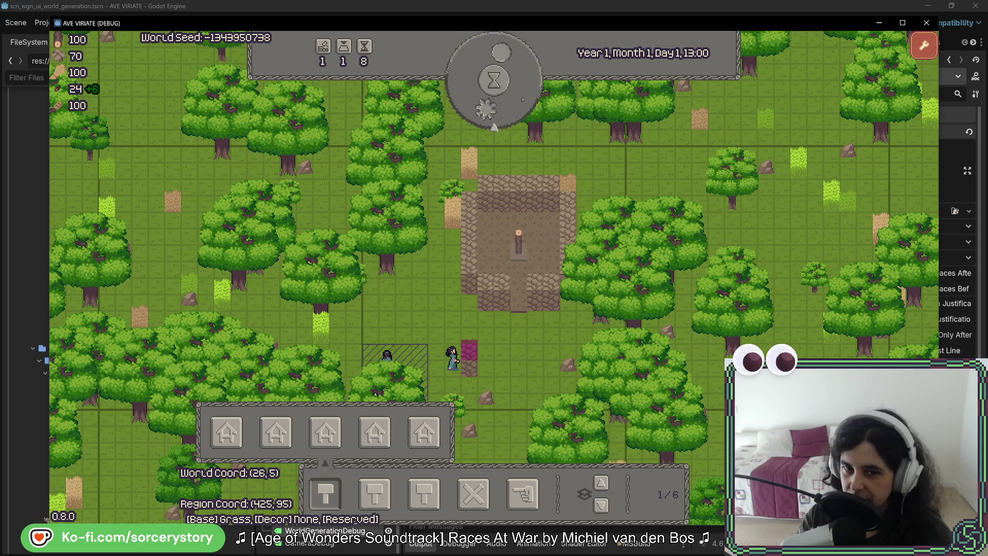
pyautogui.click(490, 116)
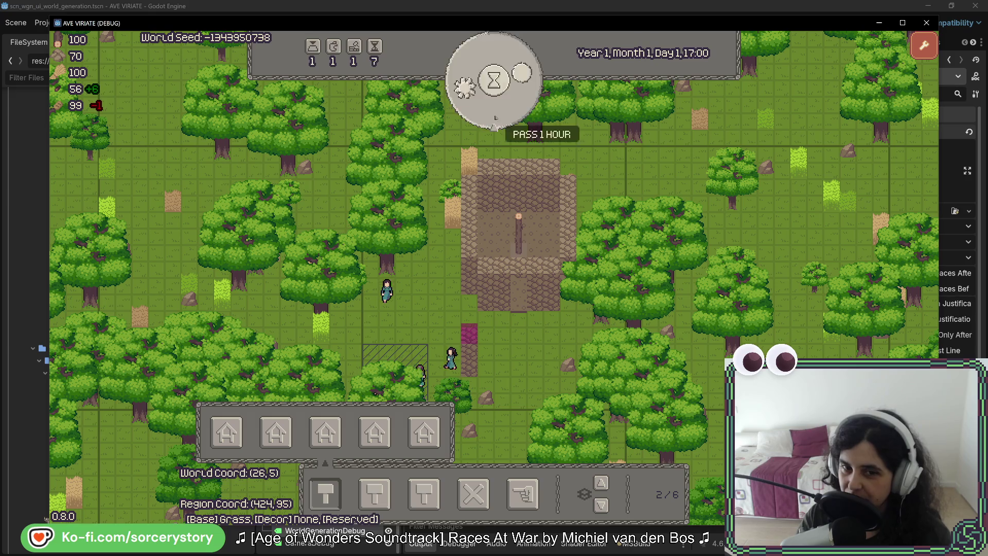
pyautogui.click(493, 117)
pyautogui.click(494, 118)
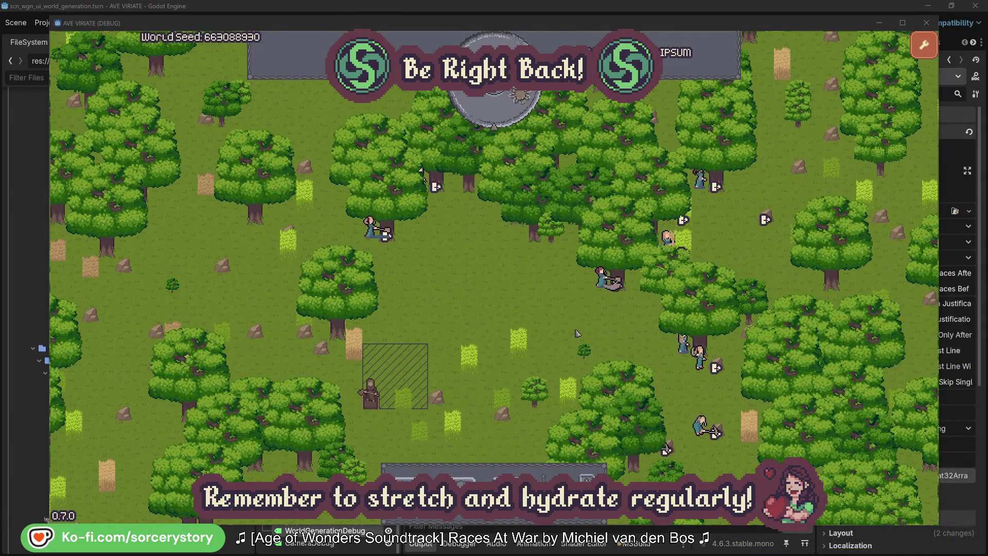
# Inspect villager Character2 and the oak tree it reserves, then close its details
pyautogui.click(602, 277)
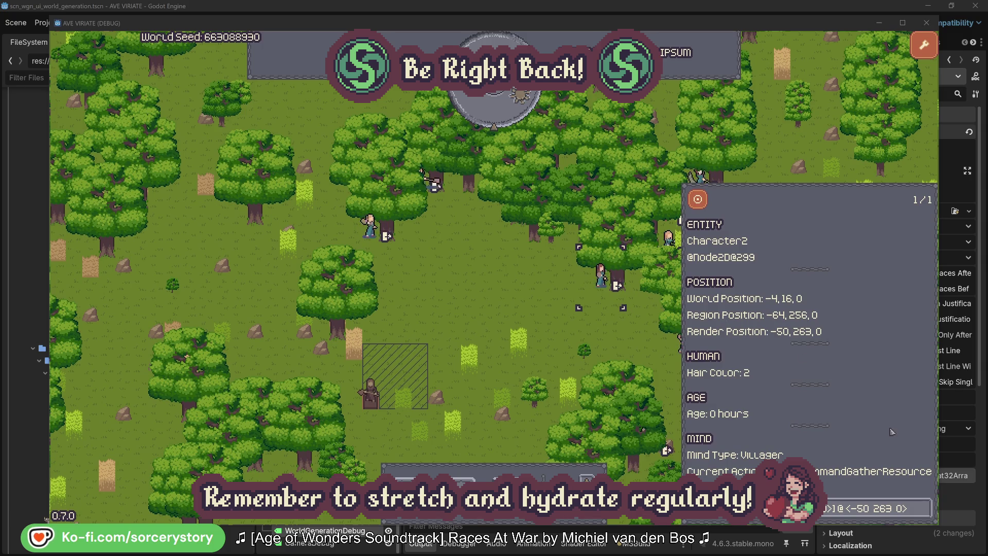
pyautogui.click(924, 515)
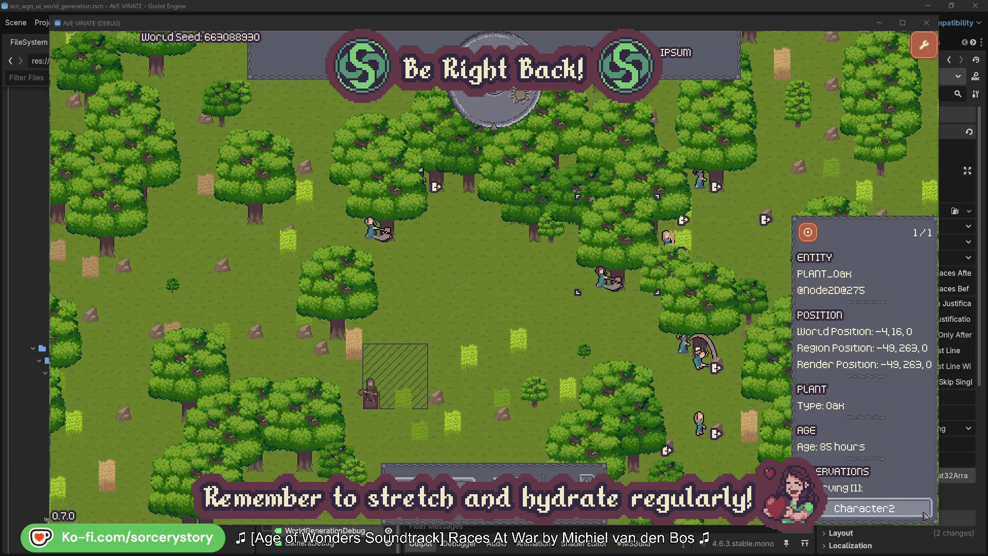
pyautogui.click(924, 516)
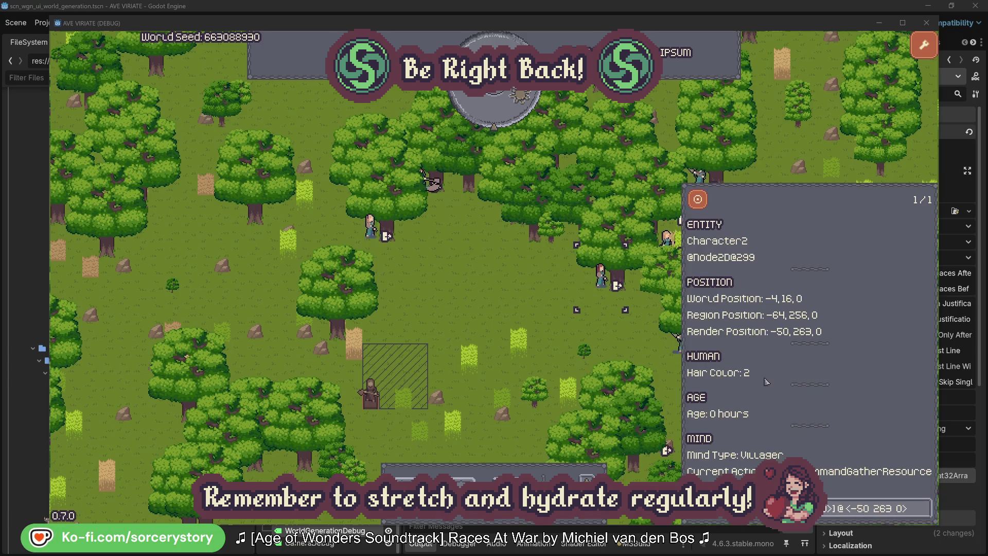
pyautogui.press('Escape')
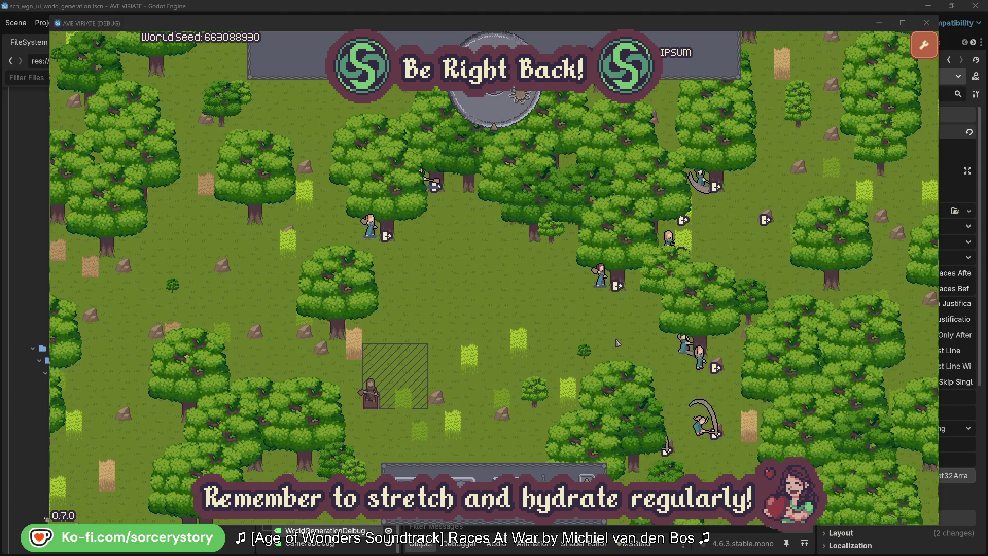
# Inspect villager Character0 and its reserved oak, close the details and pass one in-game hour
pyautogui.click(371, 226)
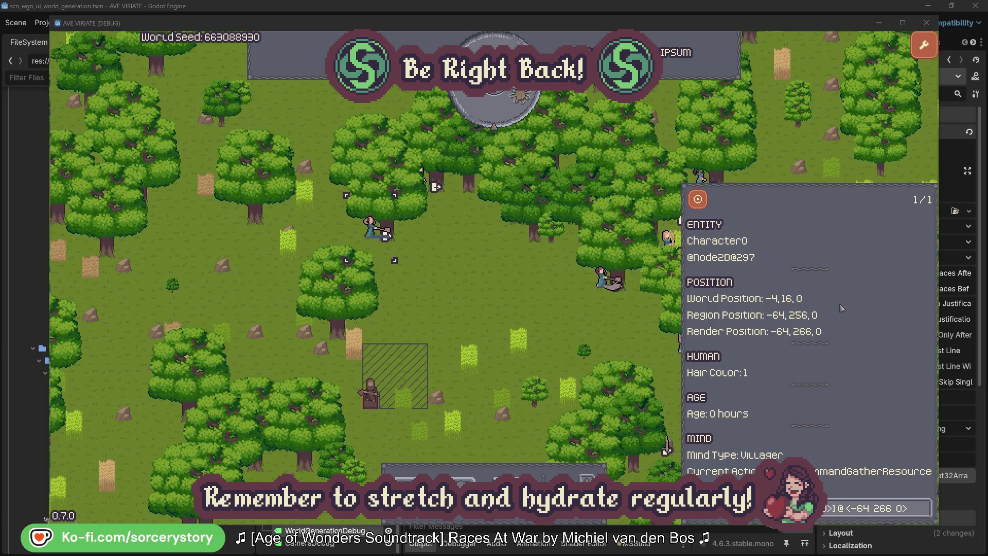
pyautogui.click(926, 508)
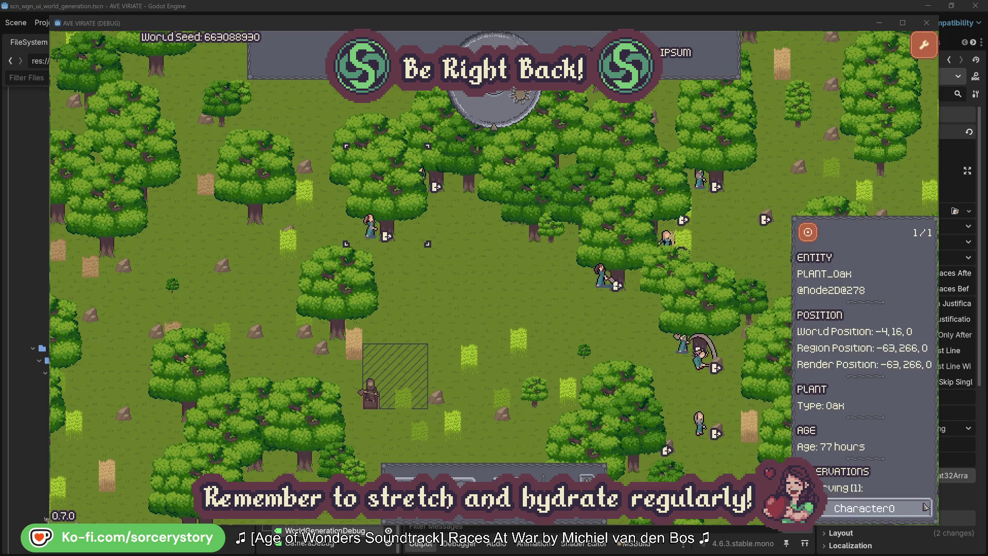
pyautogui.click(925, 509)
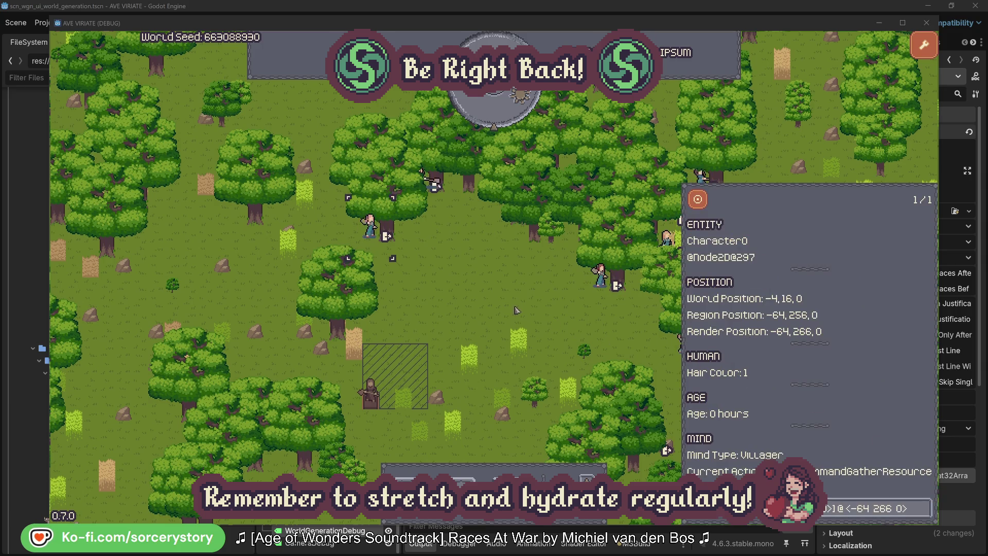
pyautogui.click(516, 309)
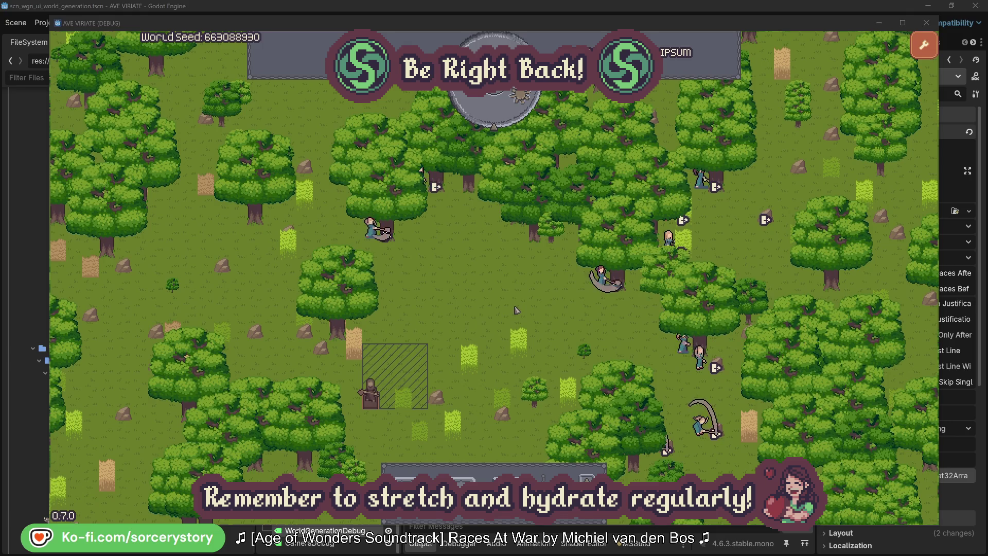
pyautogui.click(501, 116)
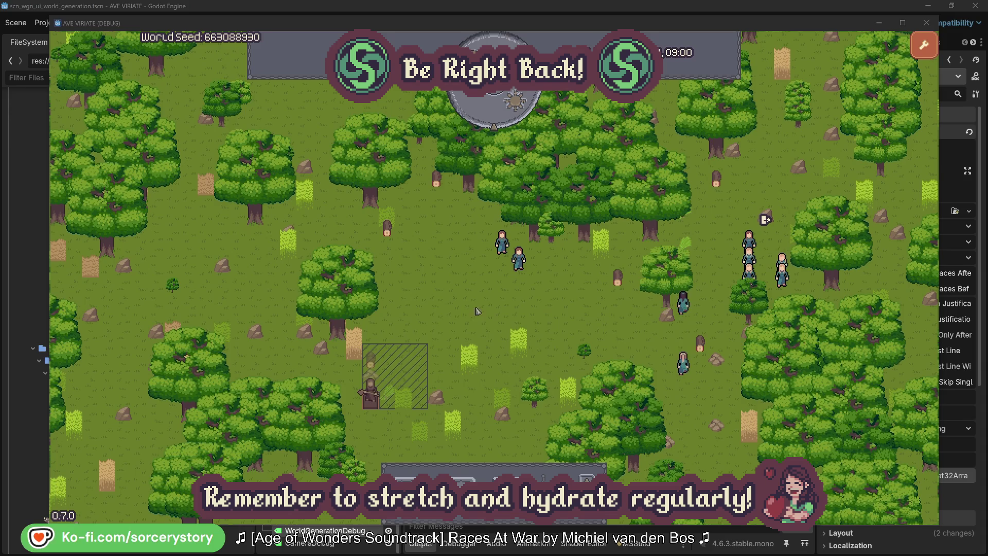
# Inspect the wood pile, follow Character9 to its herb and wood piles, centring the map on each, then close
pyautogui.click(374, 361)
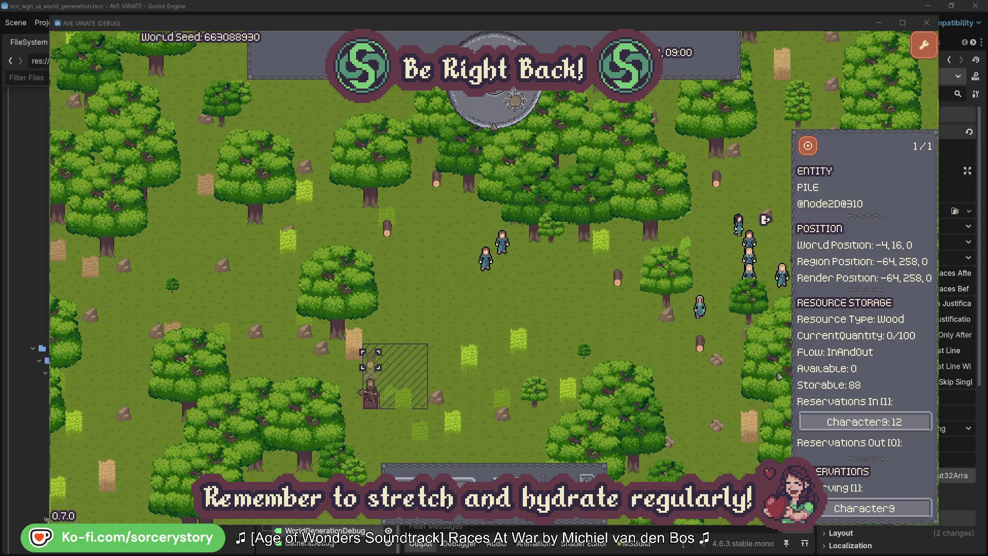
pyautogui.click(898, 422)
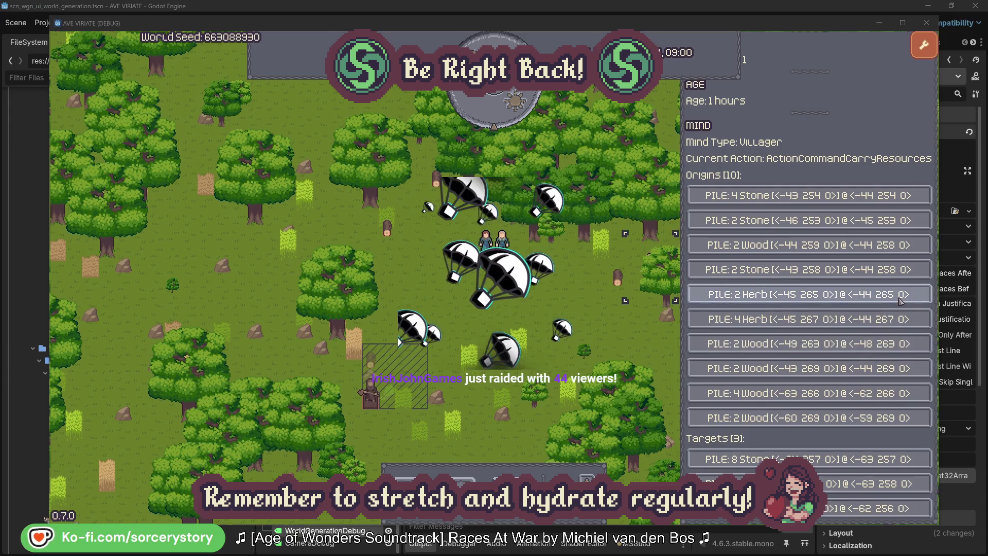
pyautogui.click(901, 300)
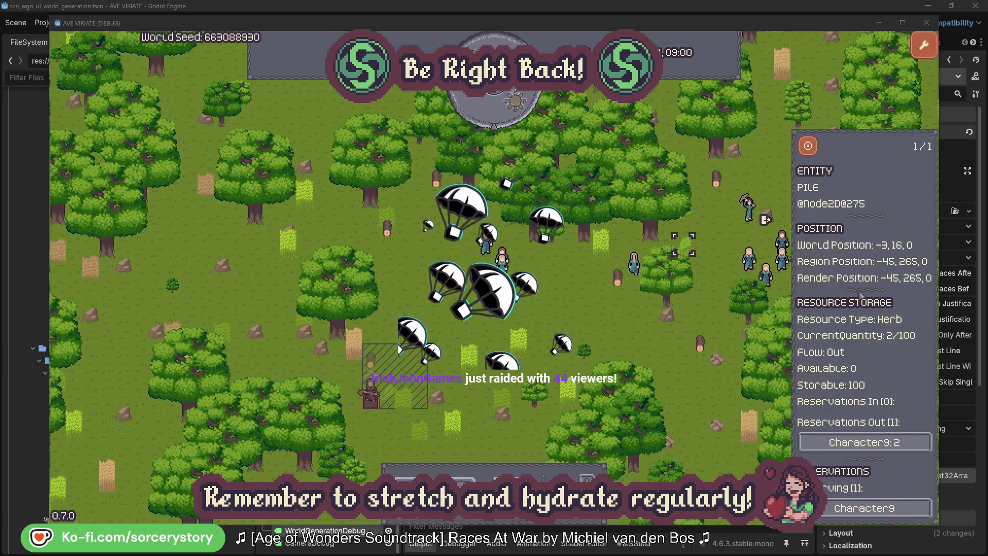
pyautogui.click(808, 147)
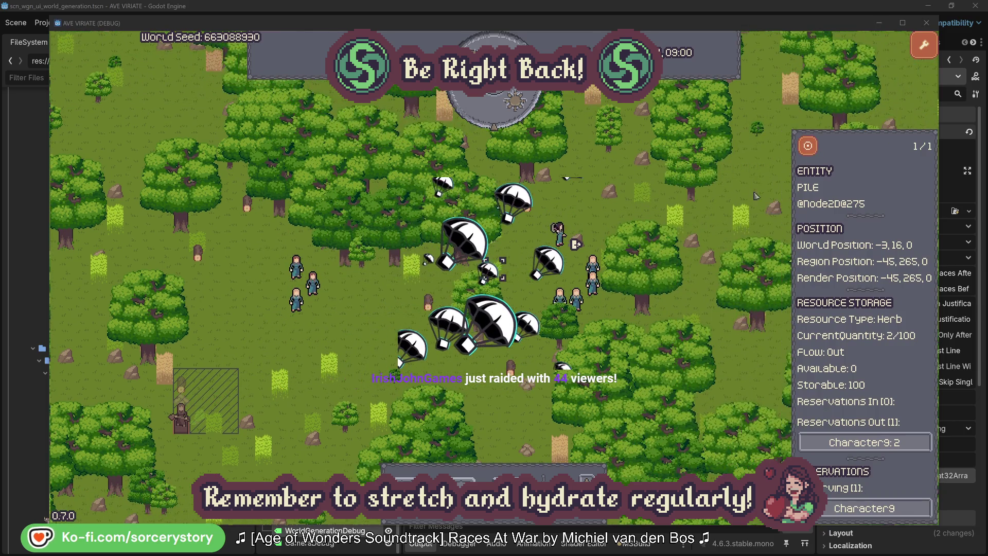
pyautogui.click(896, 442)
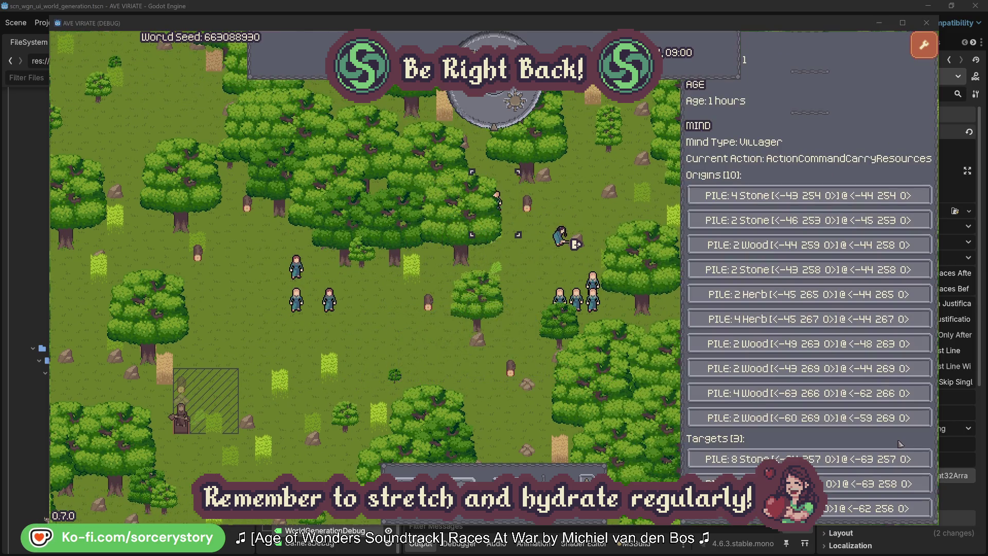
pyautogui.click(810, 483)
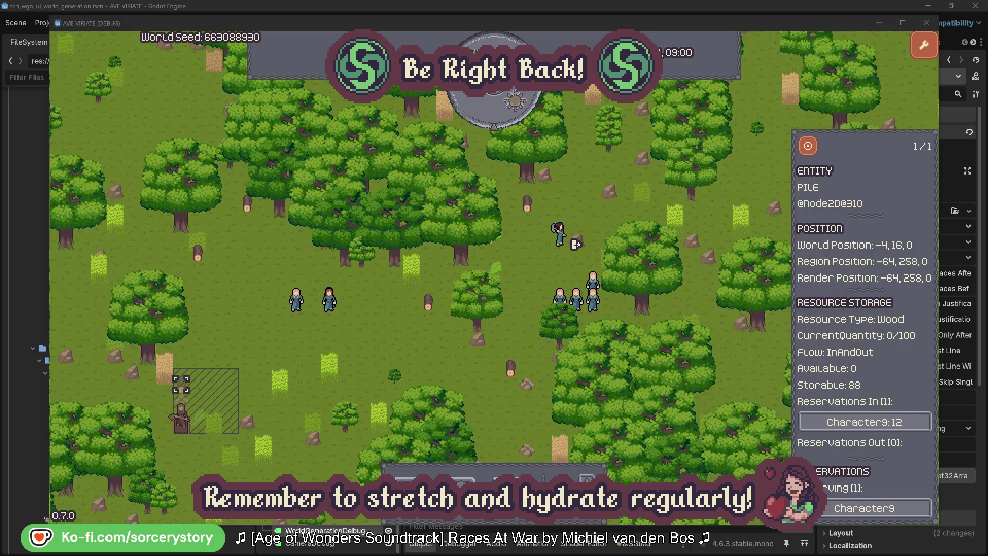
pyautogui.click(808, 148)
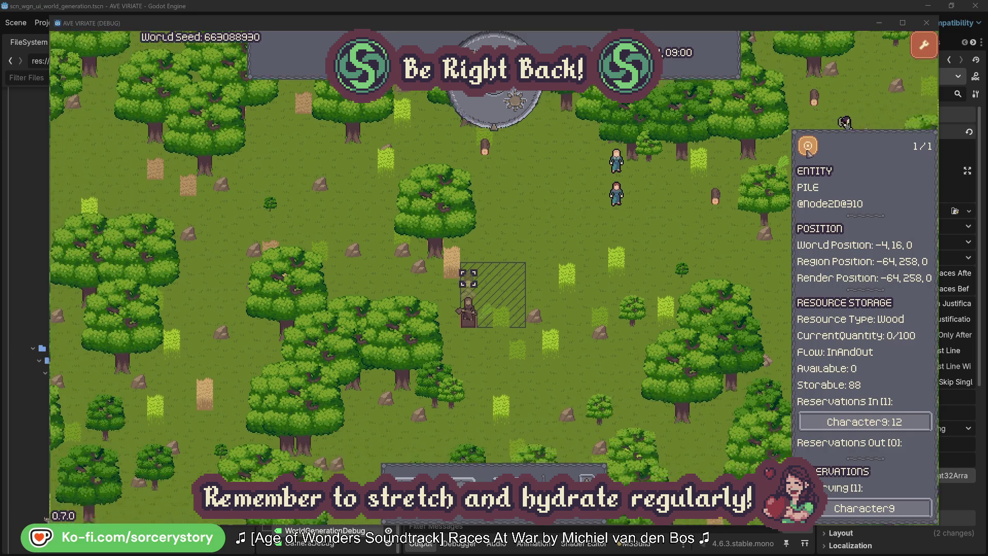
pyautogui.click(727, 226)
# Inspect villager Character2, centre the view on it and close its details
pyautogui.click(641, 184)
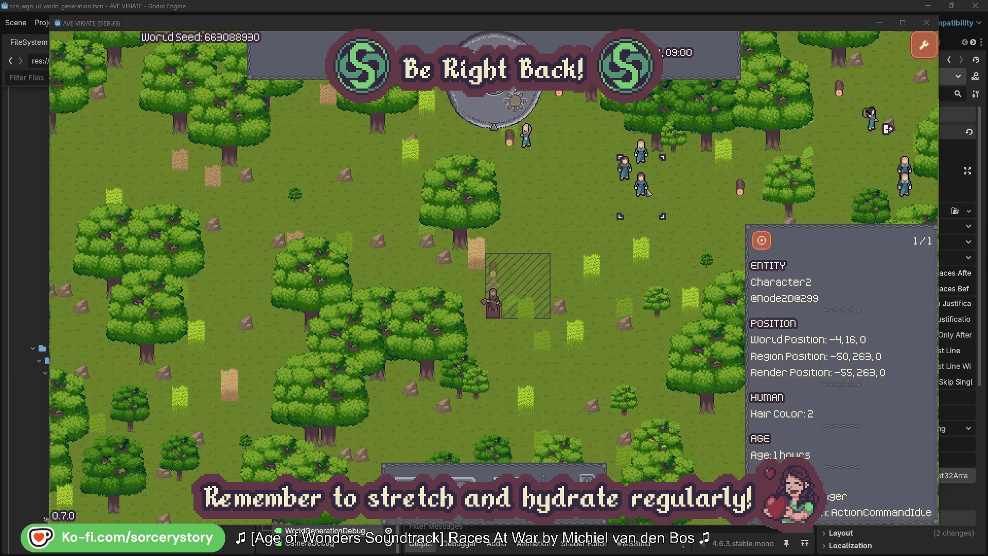
pyautogui.click(761, 240)
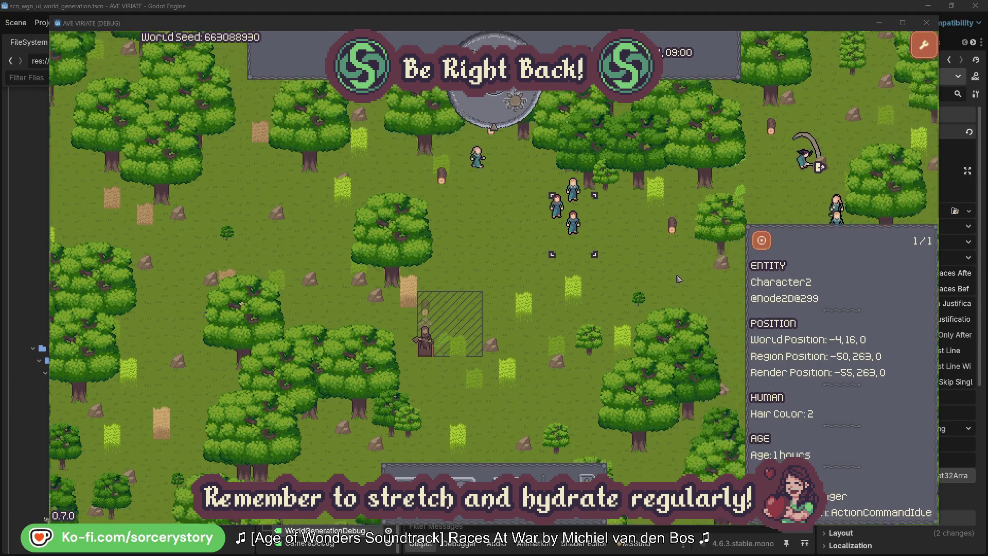
pyautogui.click(564, 298)
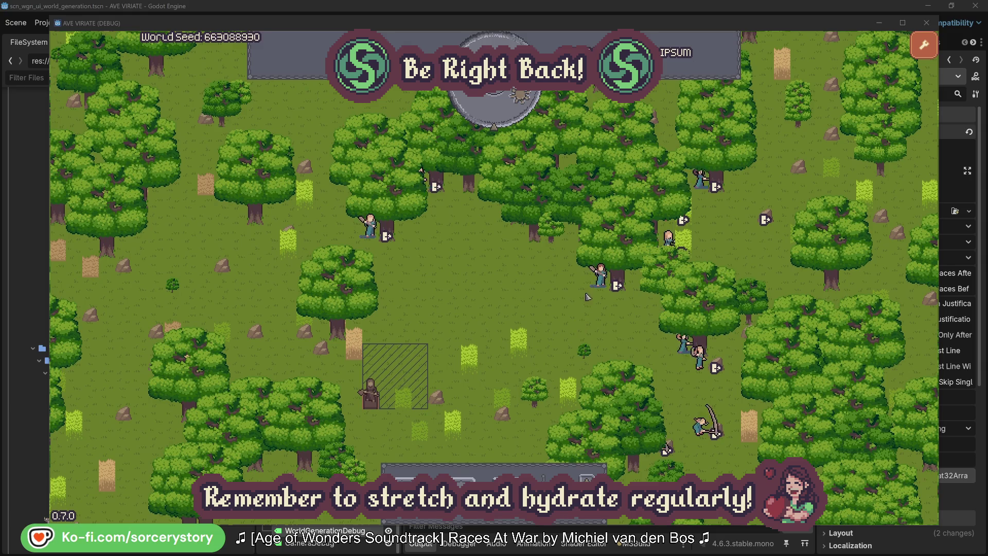
# Inspect villager Character2 and its linked oak tree, then close the details
pyautogui.click(601, 277)
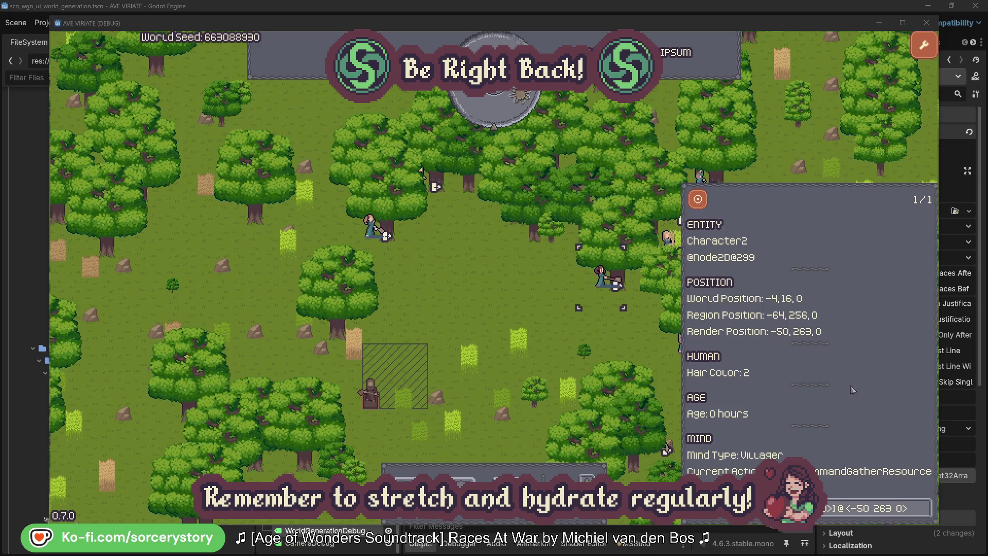
pyautogui.click(926, 516)
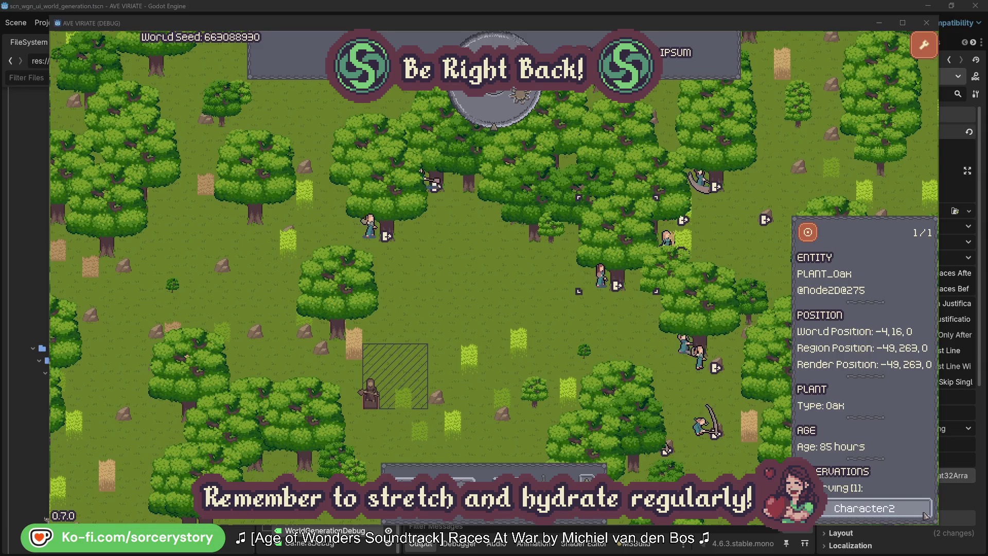
pyautogui.click(925, 517)
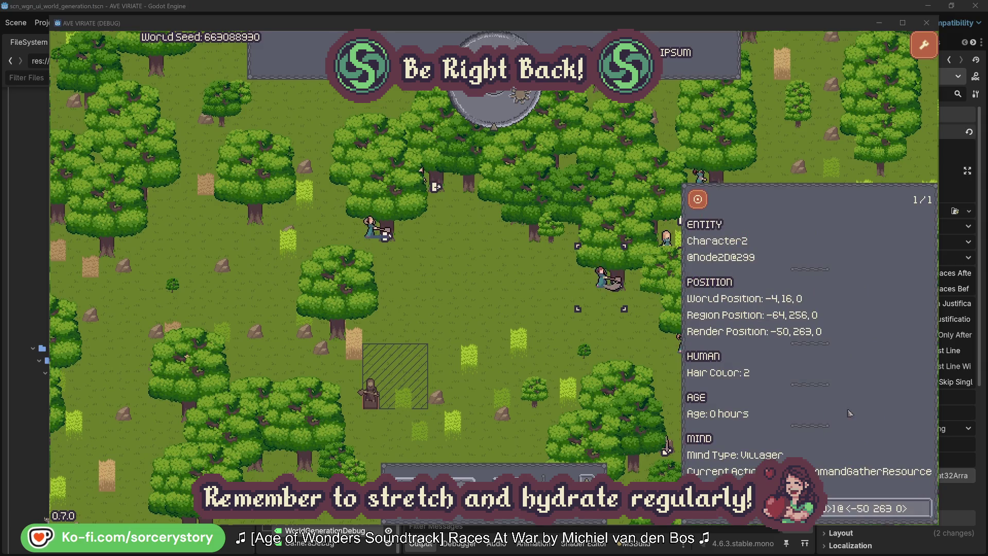
pyautogui.click(616, 341)
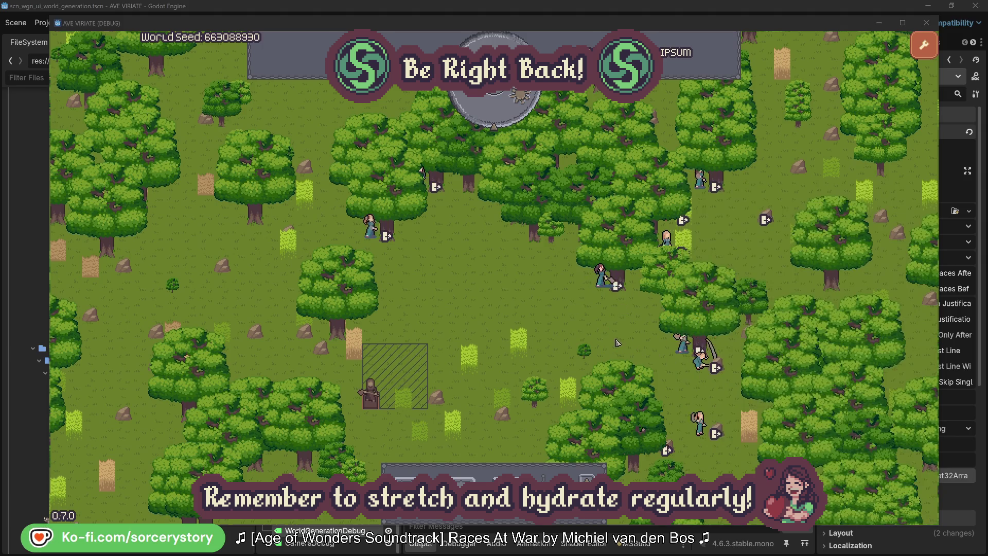
# Inspect villager Character0 and its linked oak, close the details and pass one in-game hour
pyautogui.click(371, 226)
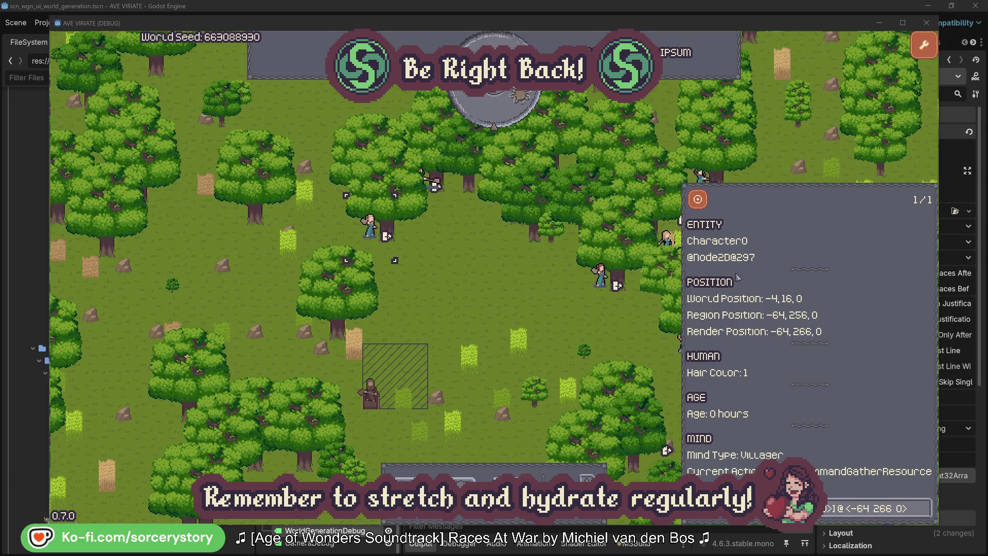
pyautogui.click(925, 507)
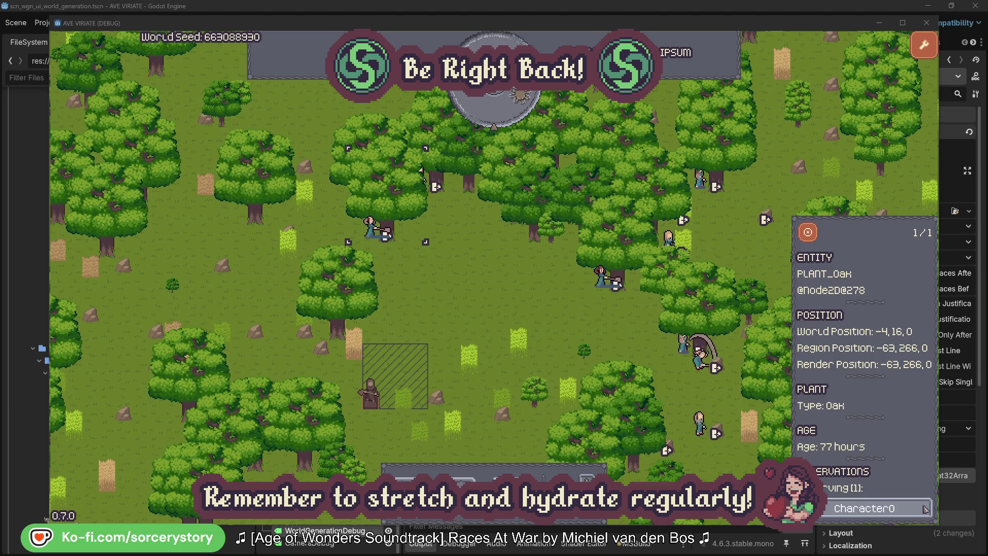
pyautogui.click(925, 508)
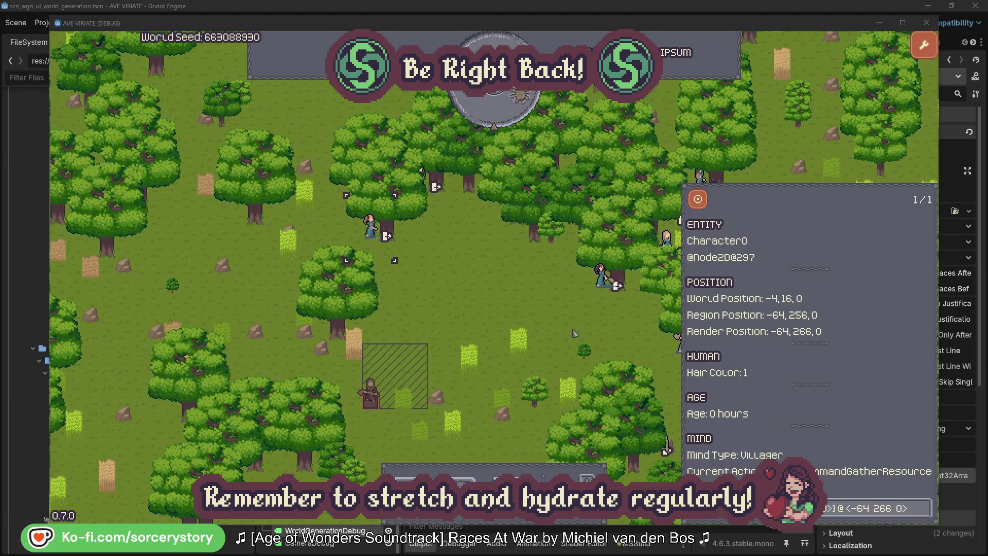
pyautogui.click(517, 310)
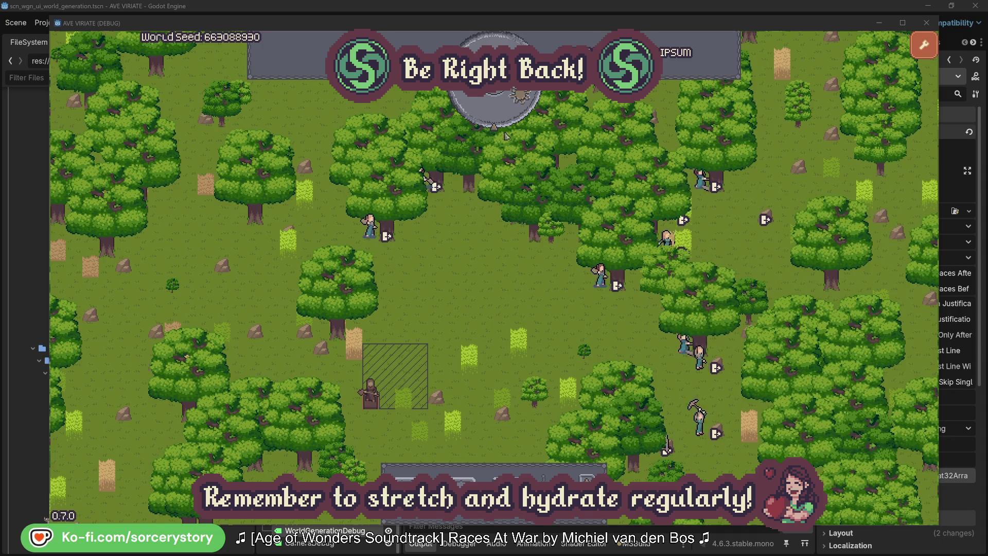
pyautogui.click(502, 116)
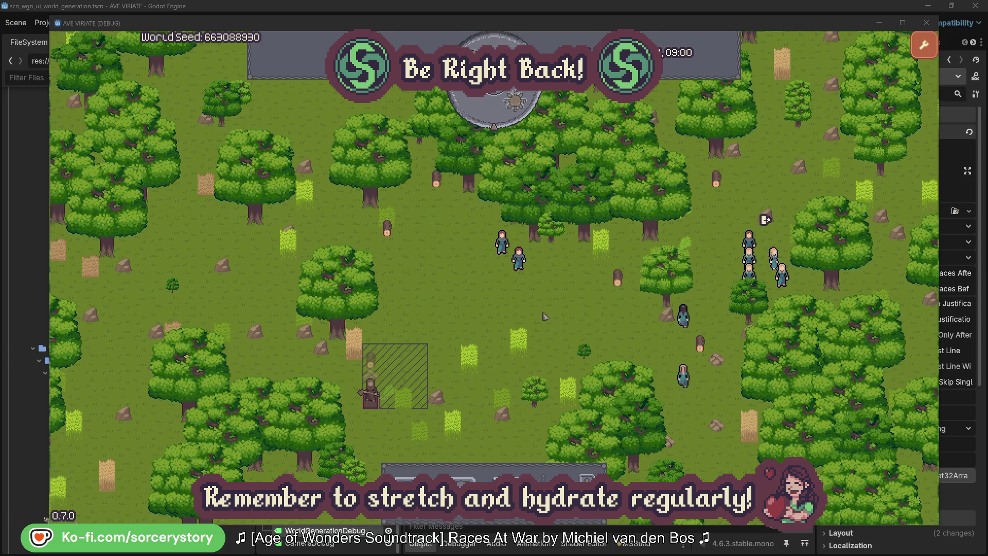
# Inspect the wood pile, follow Character9 to its Herb and Wood piles, centring the view on each, then close
pyautogui.click(370, 360)
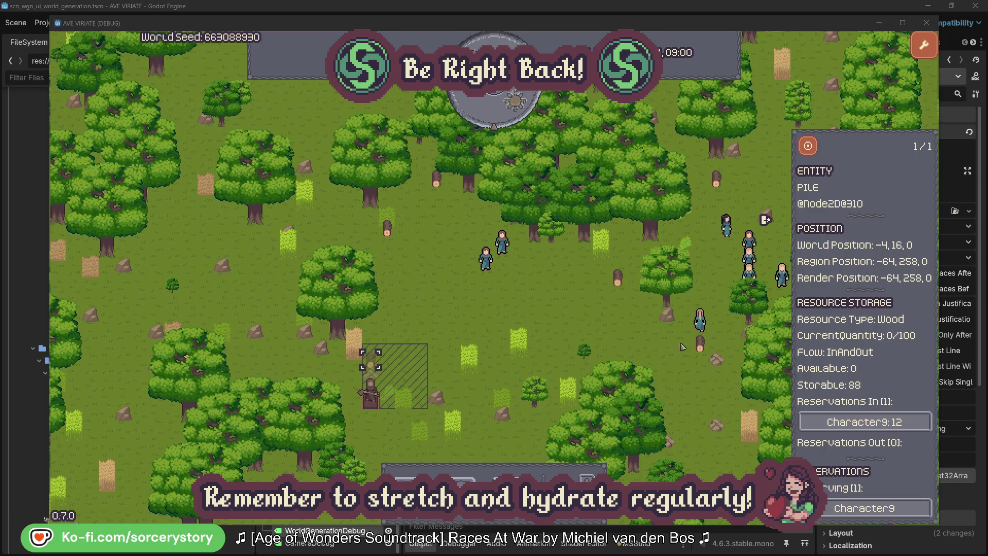
pyautogui.click(910, 424)
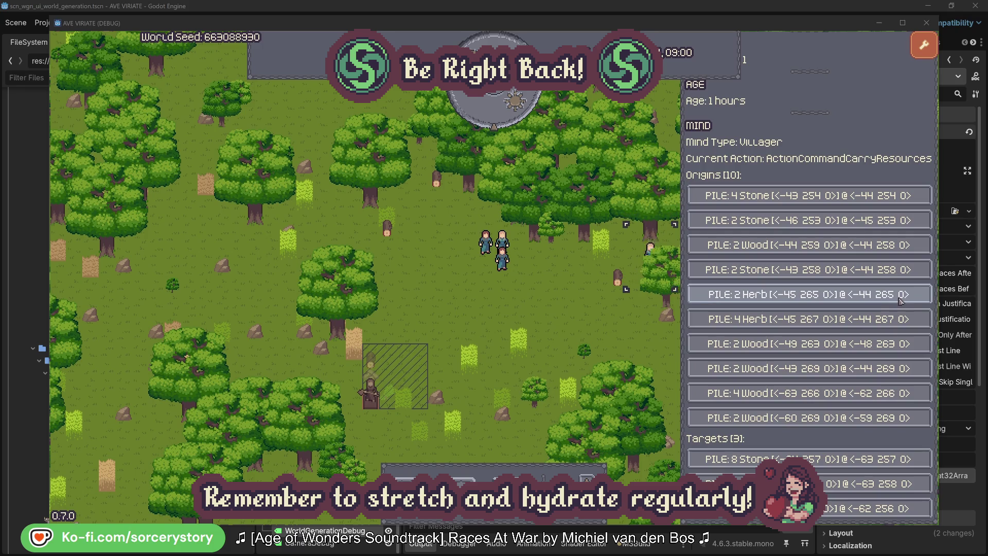
pyautogui.click(901, 300)
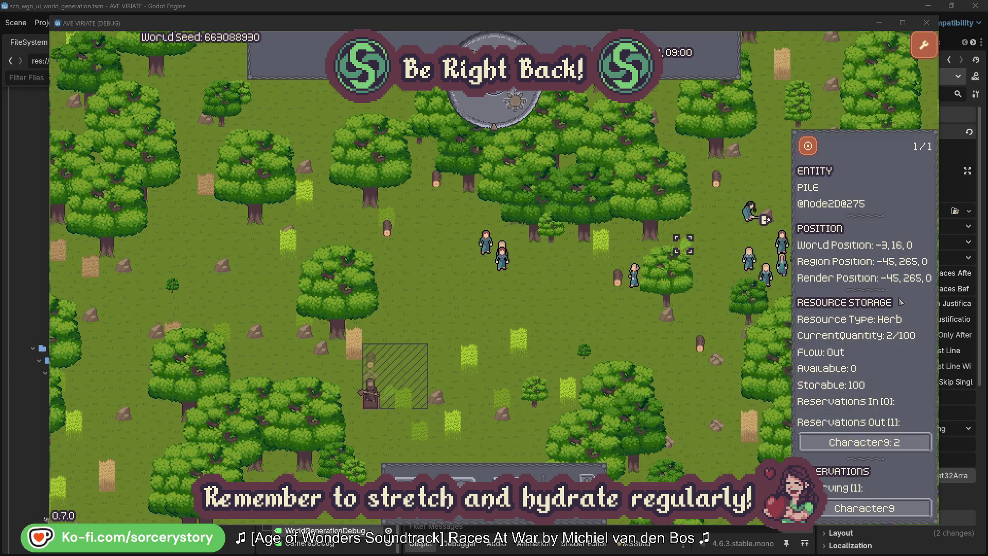
pyautogui.click(808, 145)
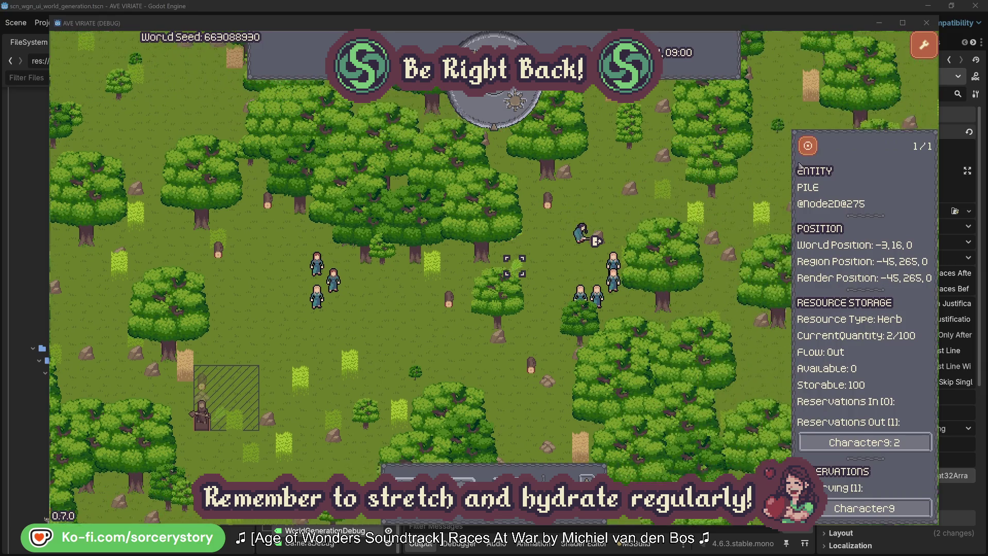
pyautogui.click(900, 443)
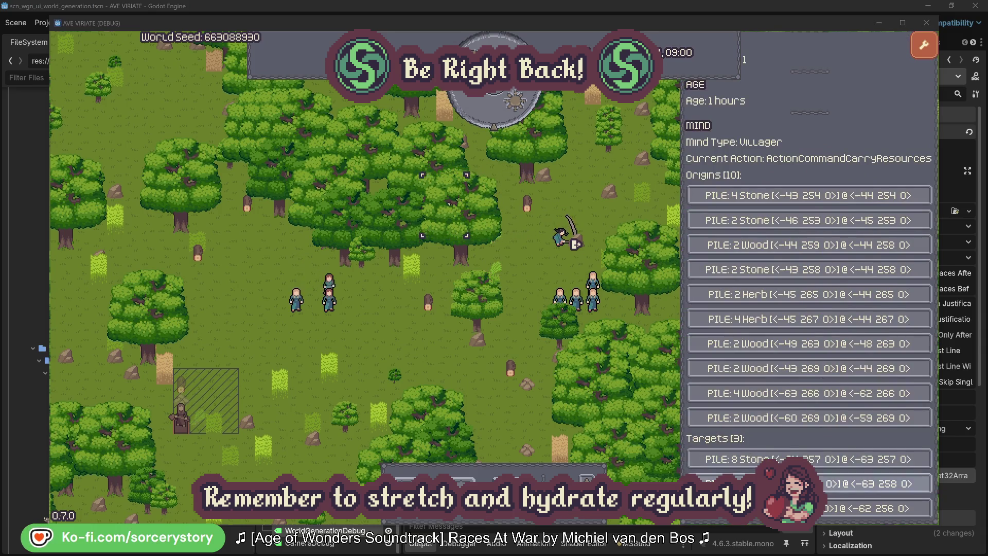
pyautogui.click(873, 483)
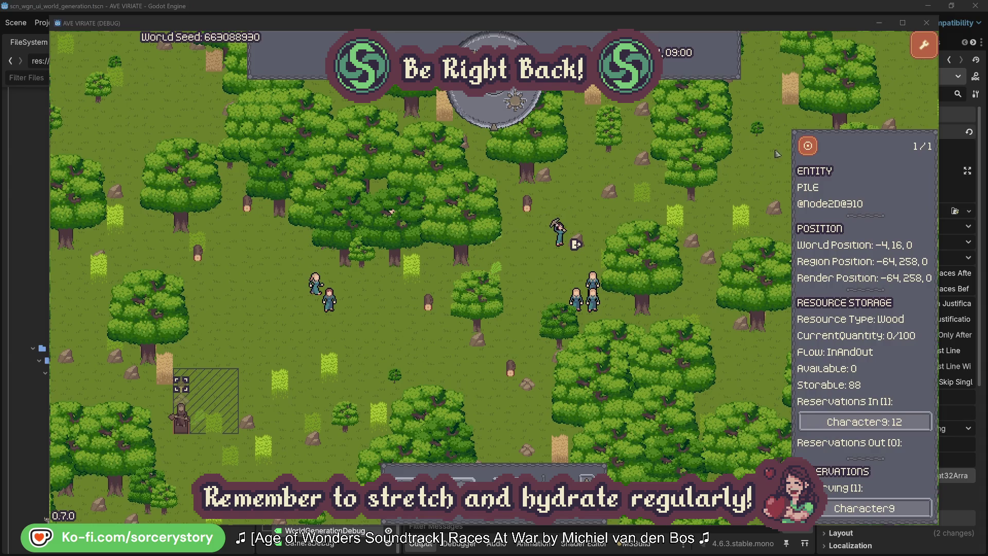
pyautogui.click(808, 147)
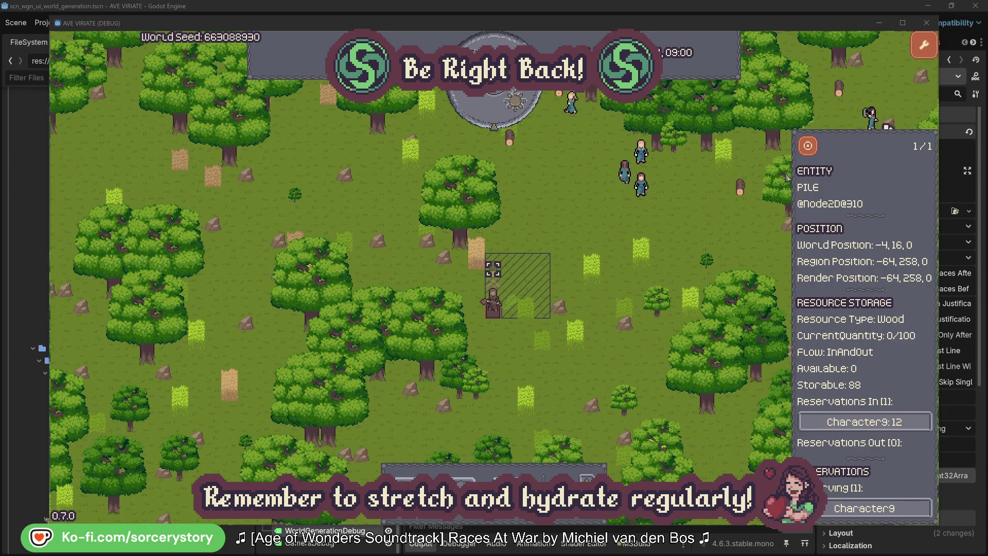
pyautogui.click(715, 229)
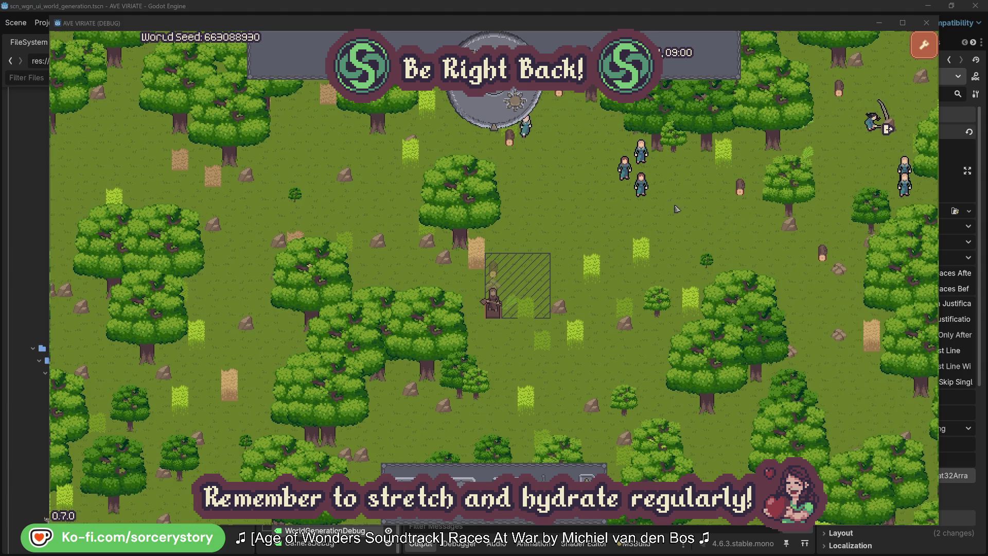
# Inspect villager Character2, centre the view on it and reopen its details
pyautogui.click(641, 184)
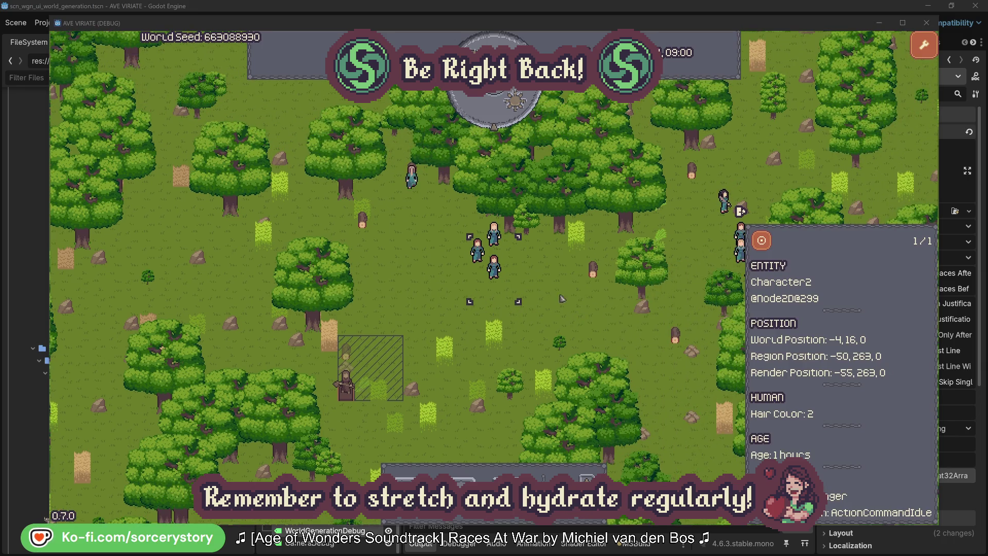
pyautogui.click(565, 298)
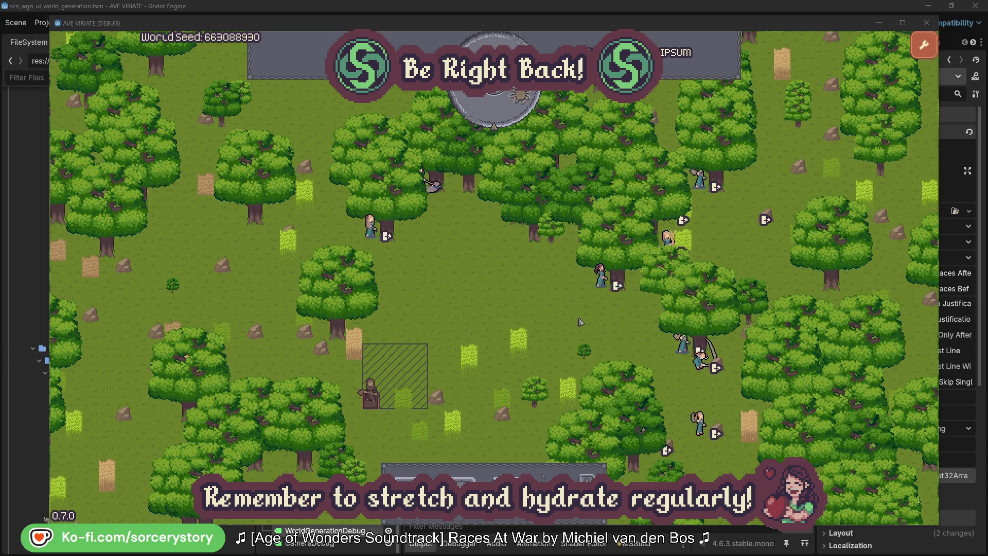
pyautogui.click(600, 277)
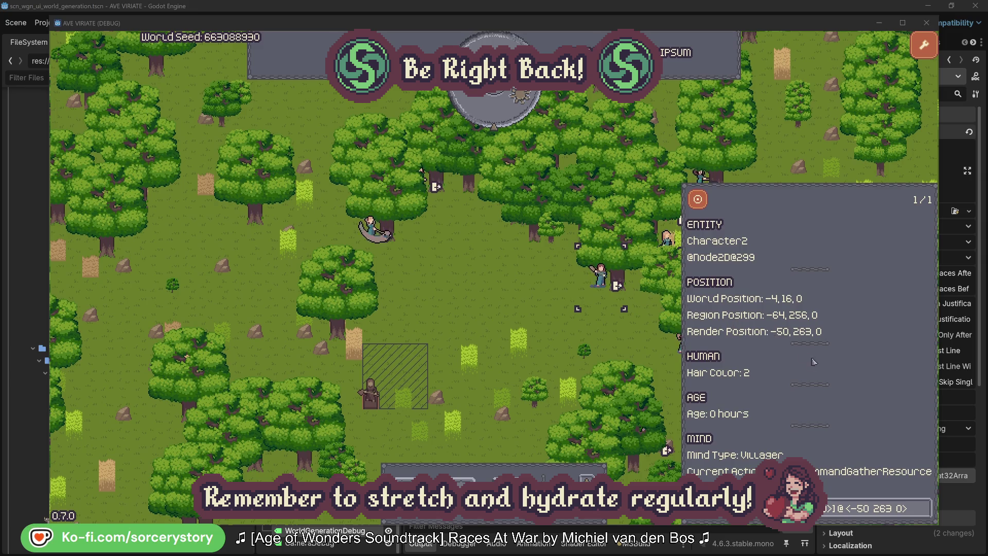
# View the oak tree linked to Character2, return to its details and close them
pyautogui.click(925, 515)
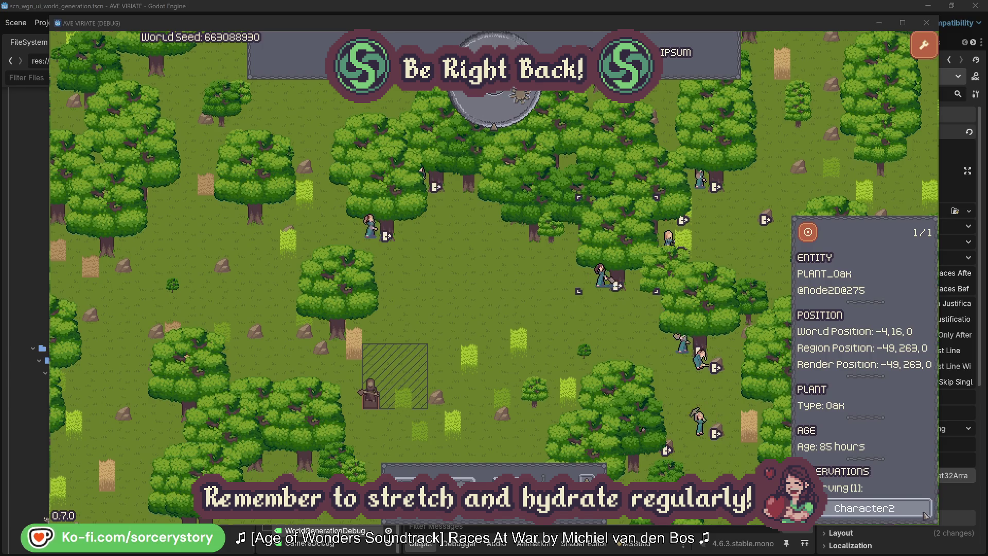
pyautogui.click(926, 515)
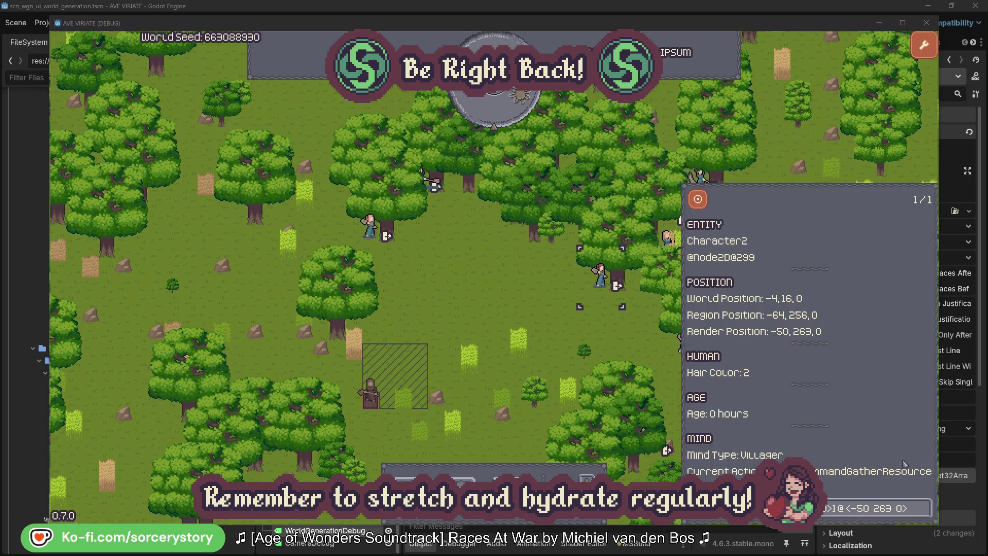
pyautogui.click(617, 342)
# Inspect villager Character0 and its linked oak, close the details and pass one in-game hour
pyautogui.click(373, 227)
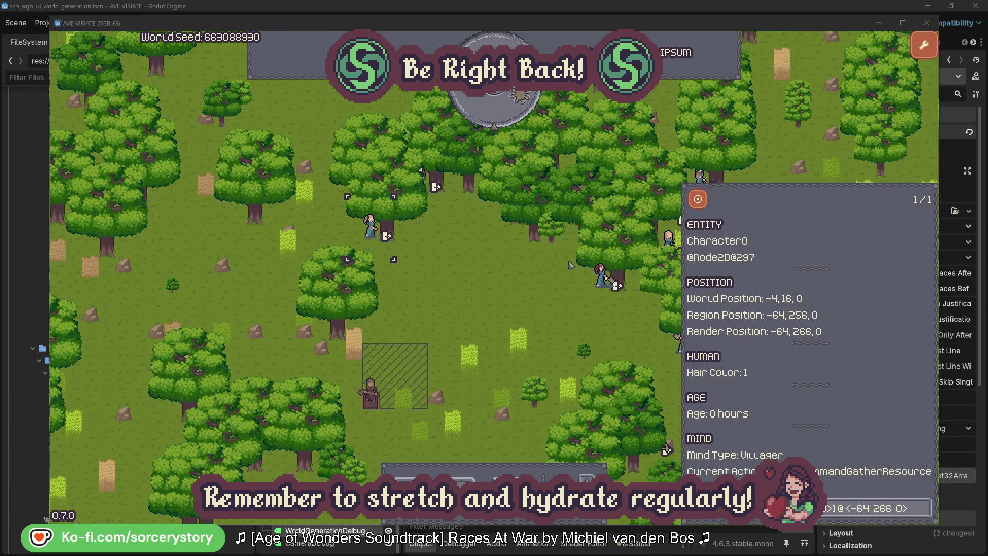
pyautogui.click(925, 507)
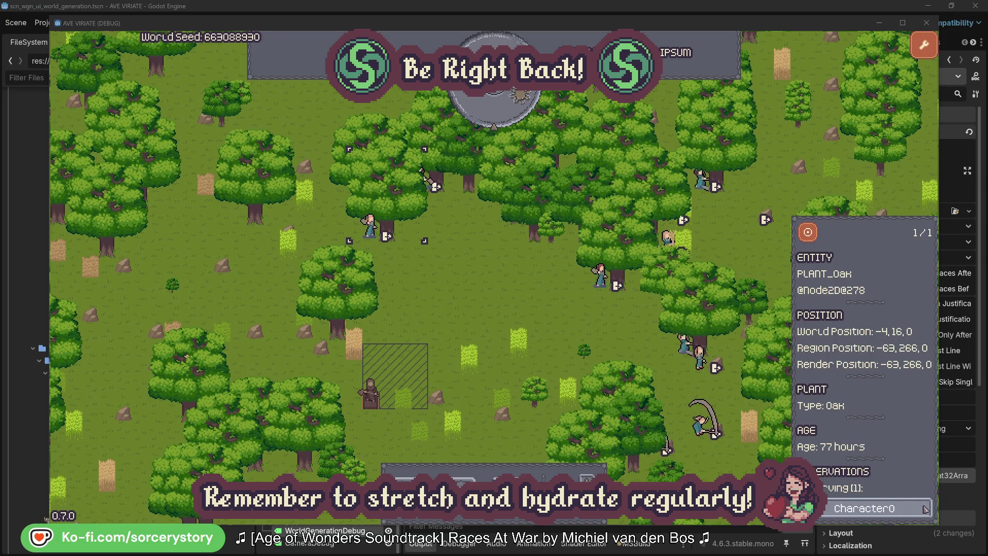
pyautogui.click(925, 507)
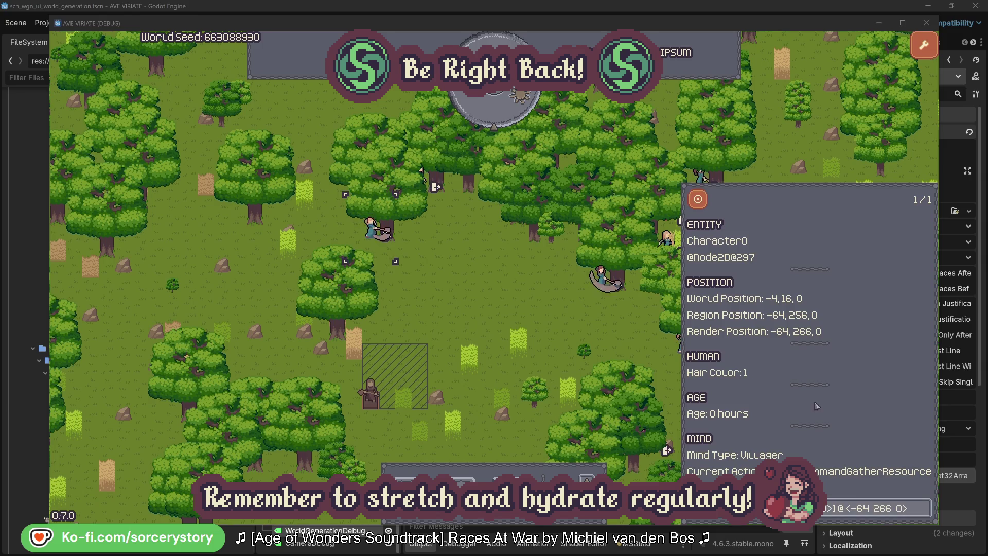
pyautogui.click(516, 309)
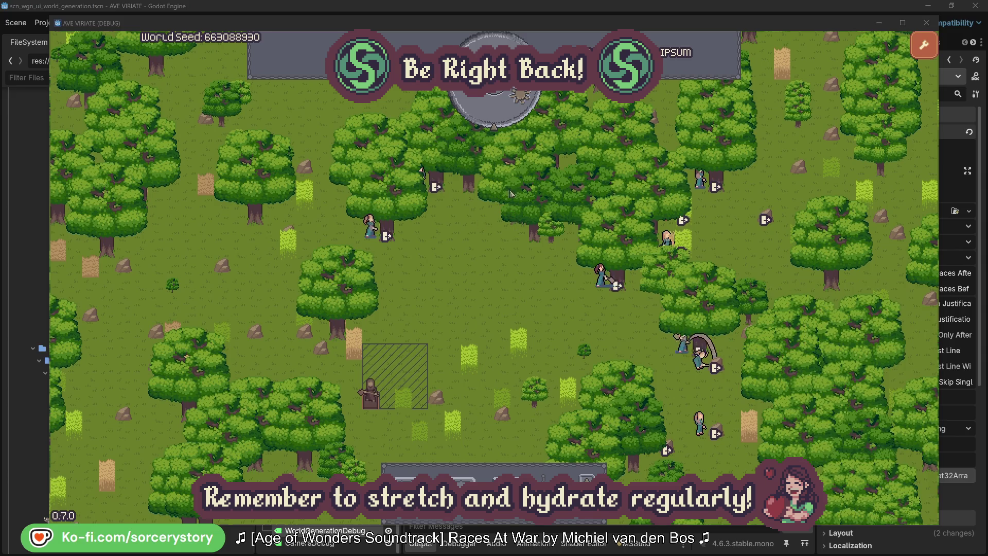
pyautogui.click(502, 116)
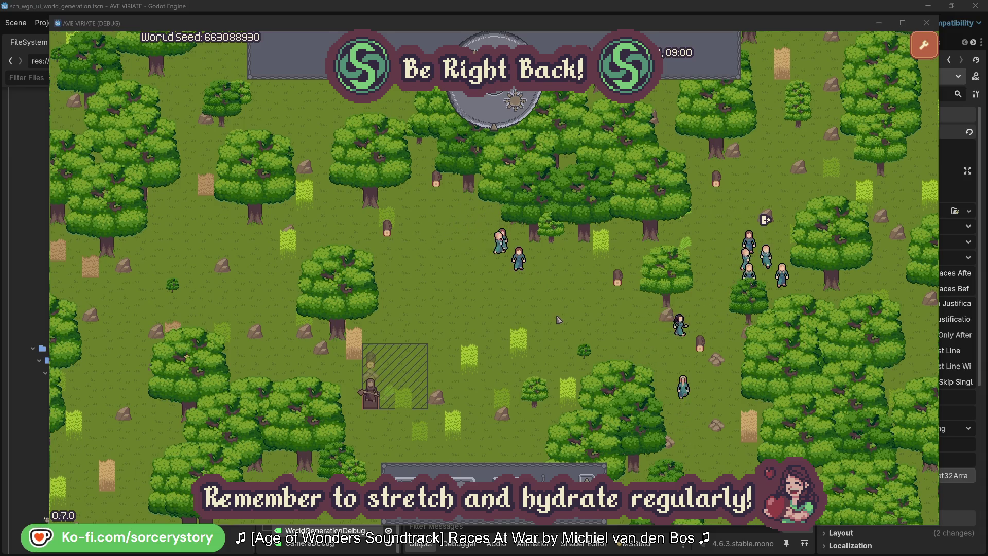
# Inspect the wood pile, follow the reserving villager to its herb and wood piles, centring the camera on each, then deselect
pyautogui.click(371, 360)
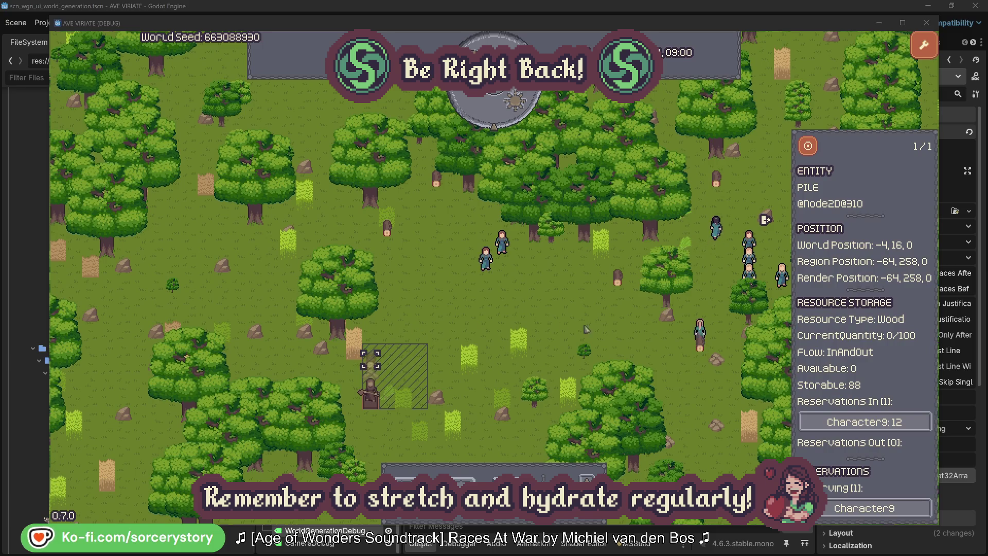
pyautogui.click(910, 423)
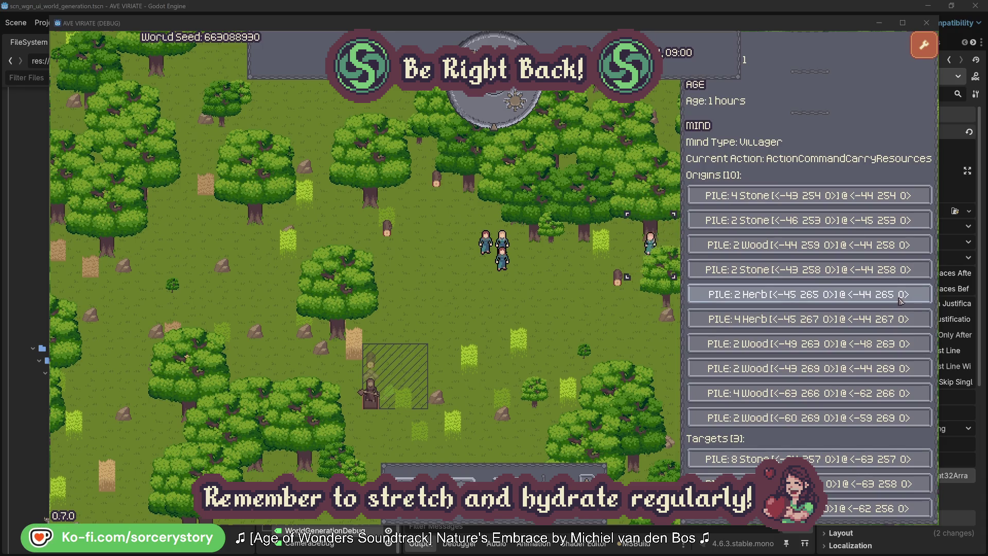
pyautogui.click(903, 300)
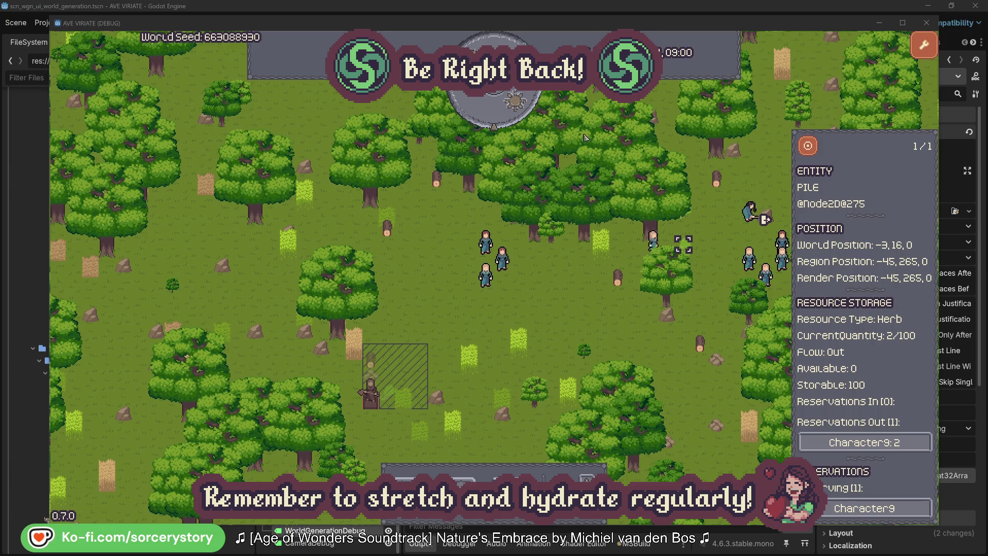
pyautogui.click(808, 147)
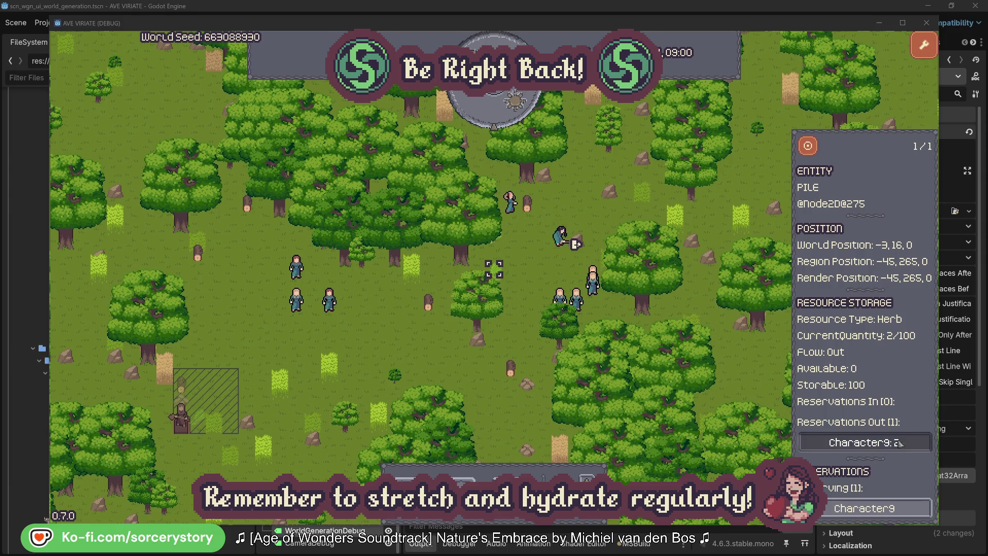
pyautogui.click(850, 442)
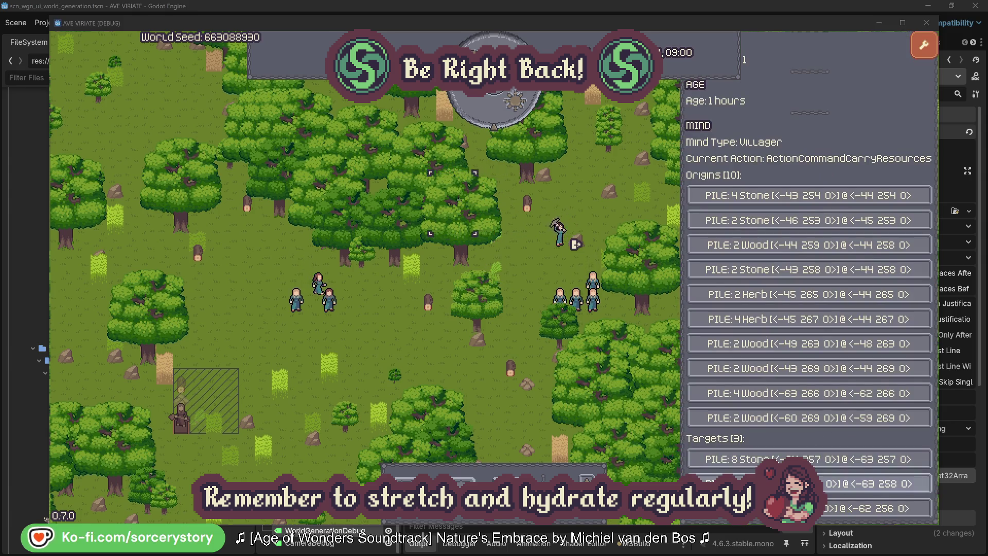
pyautogui.click(850, 484)
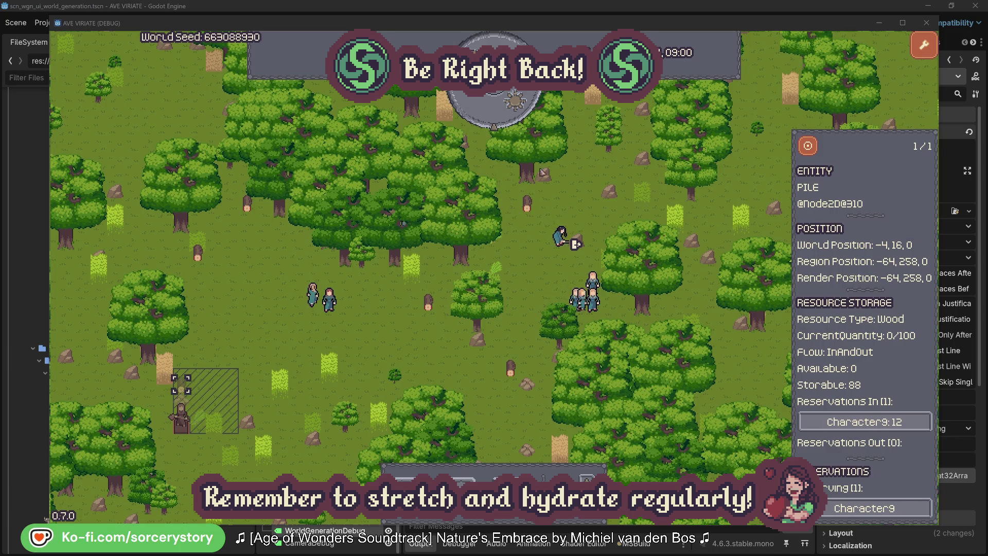
pyautogui.click(808, 147)
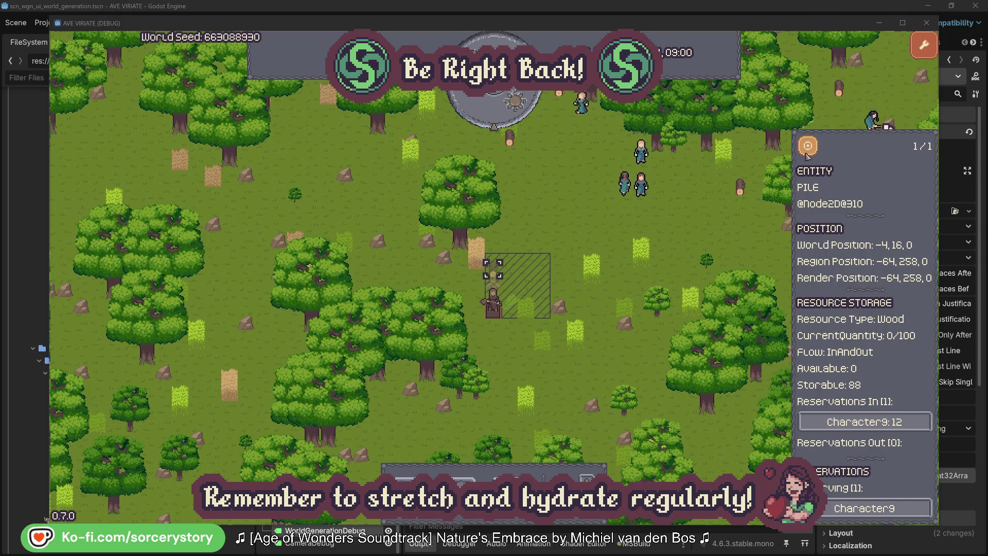
pyautogui.click(715, 229)
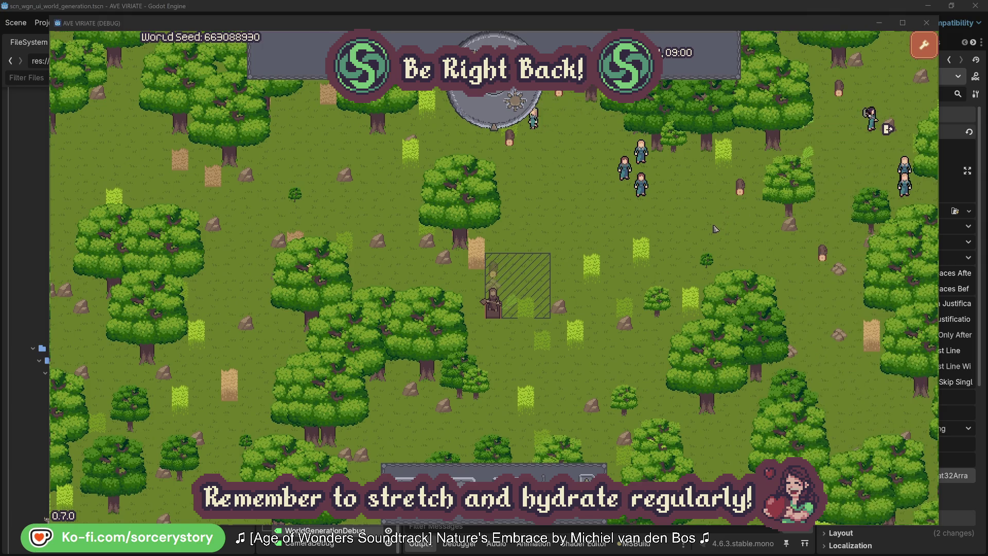
# Select villager Character2, focus the camera on it and close its details
pyautogui.click(655, 199)
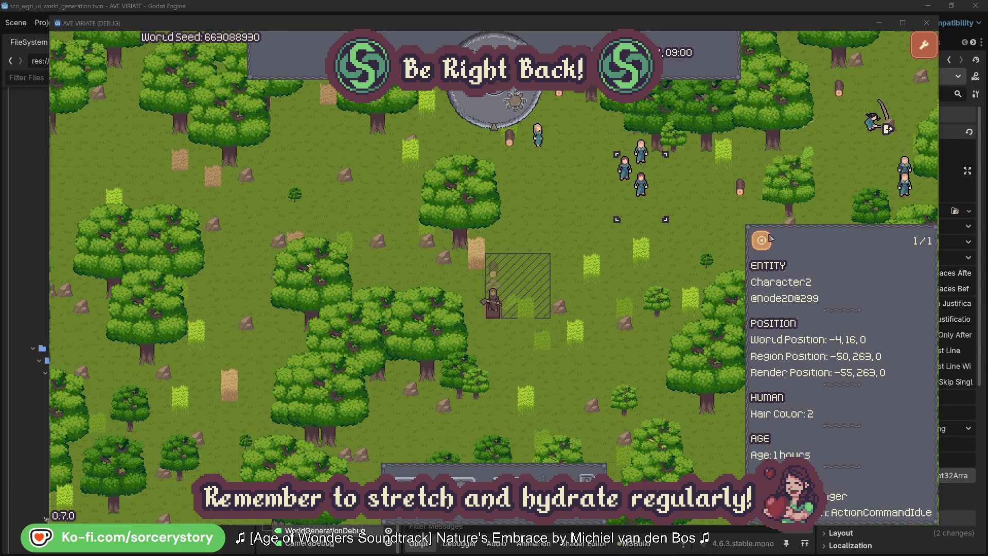
pyautogui.click(763, 241)
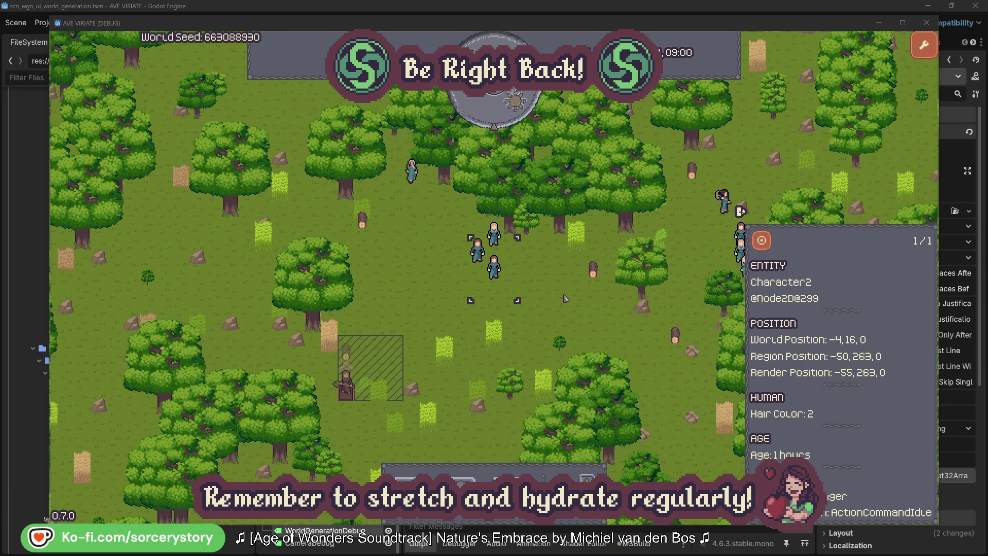
pyautogui.click(564, 298)
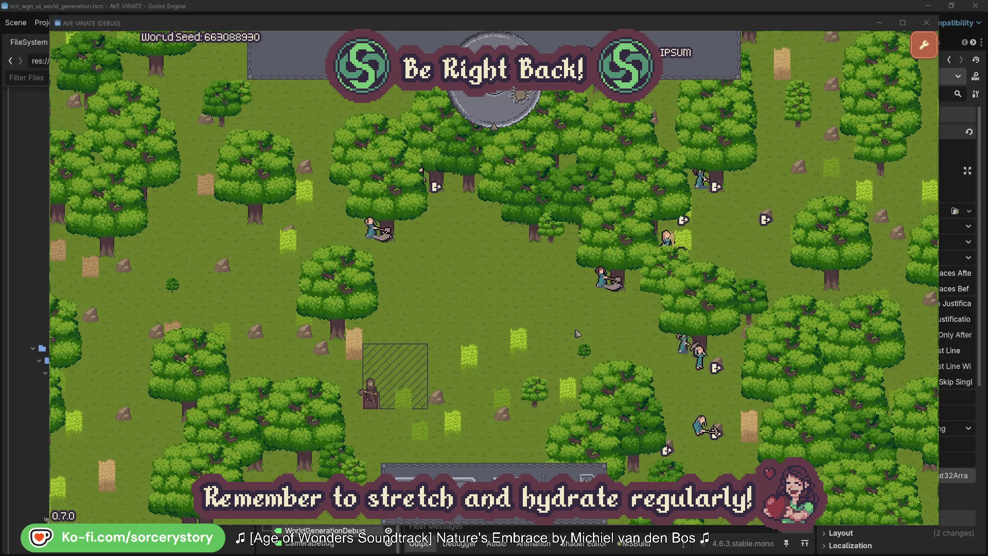
pyautogui.click(582, 312)
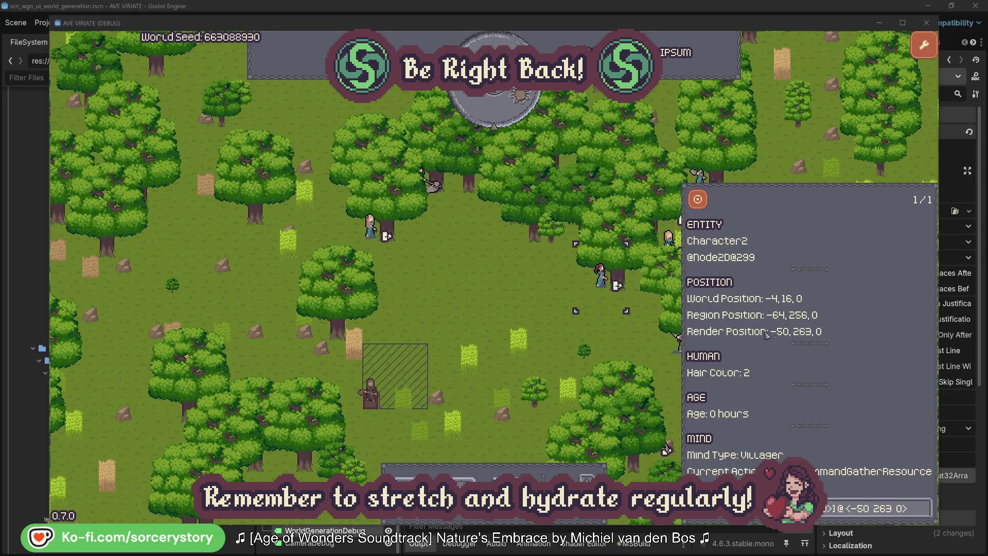
pyautogui.click(924, 510)
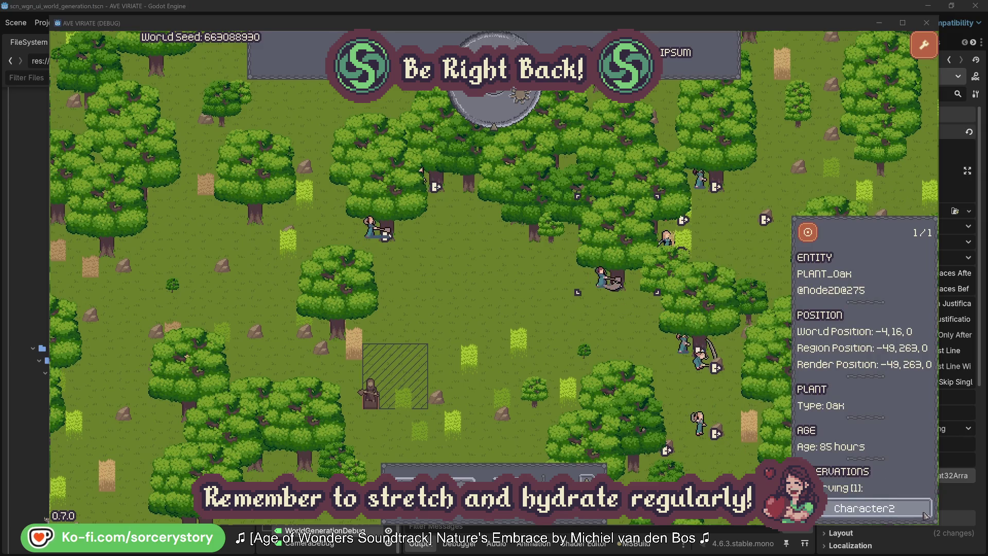
pyautogui.click(924, 510)
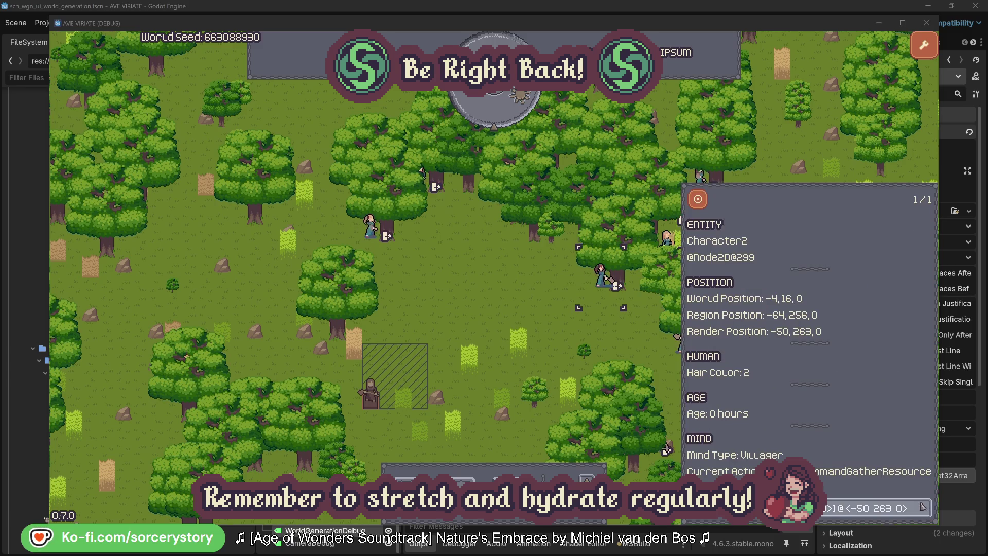
pyautogui.click(615, 340)
pyautogui.click(371, 228)
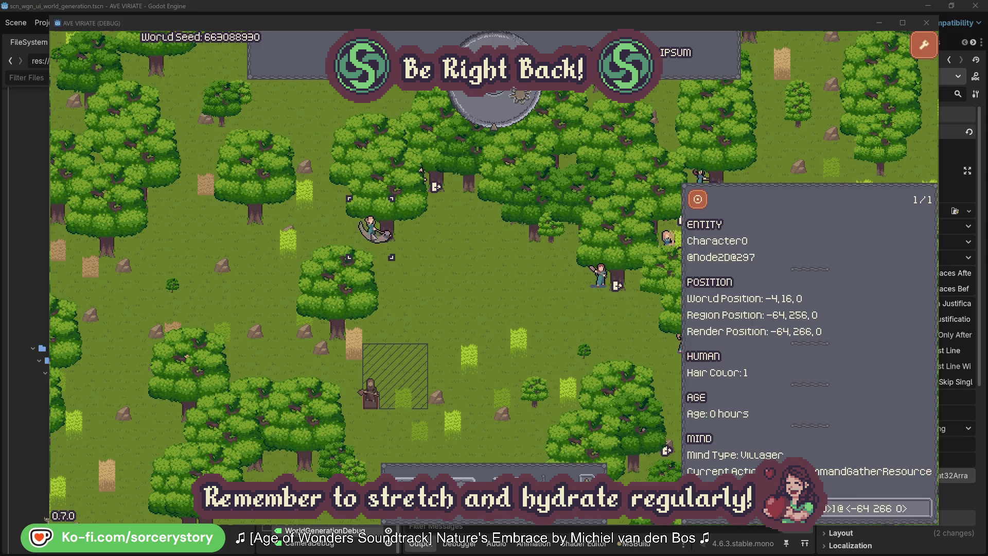
pyautogui.click(926, 506)
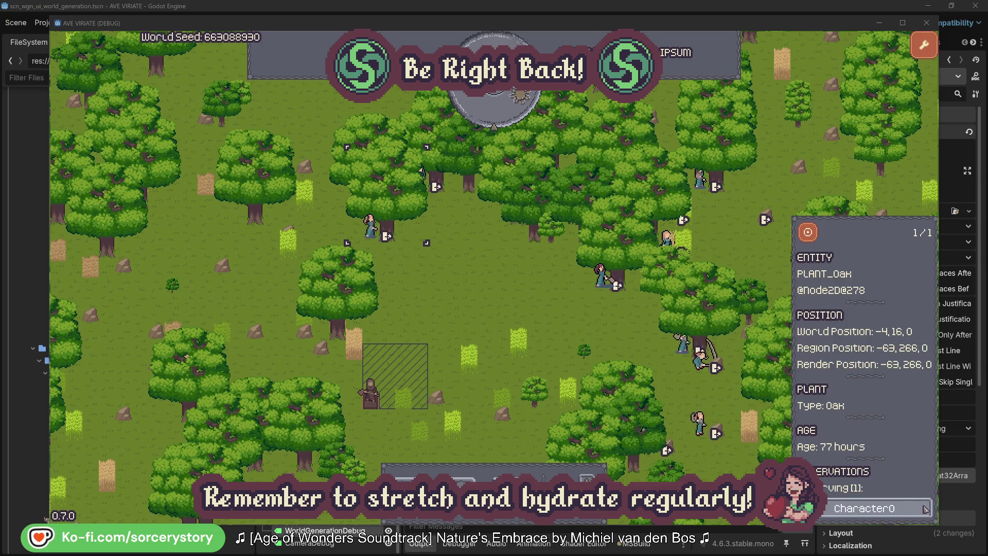
pyautogui.click(925, 508)
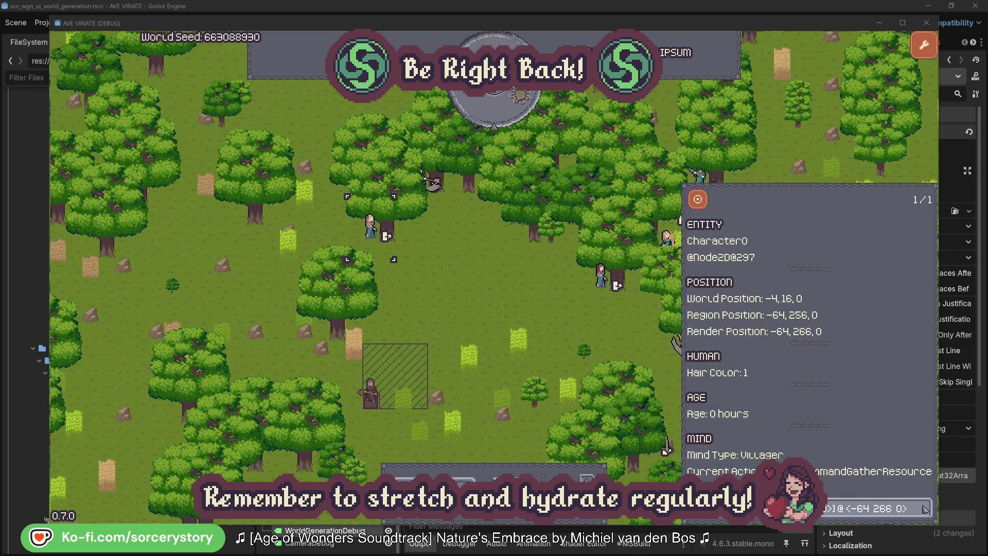
pyautogui.click(516, 310)
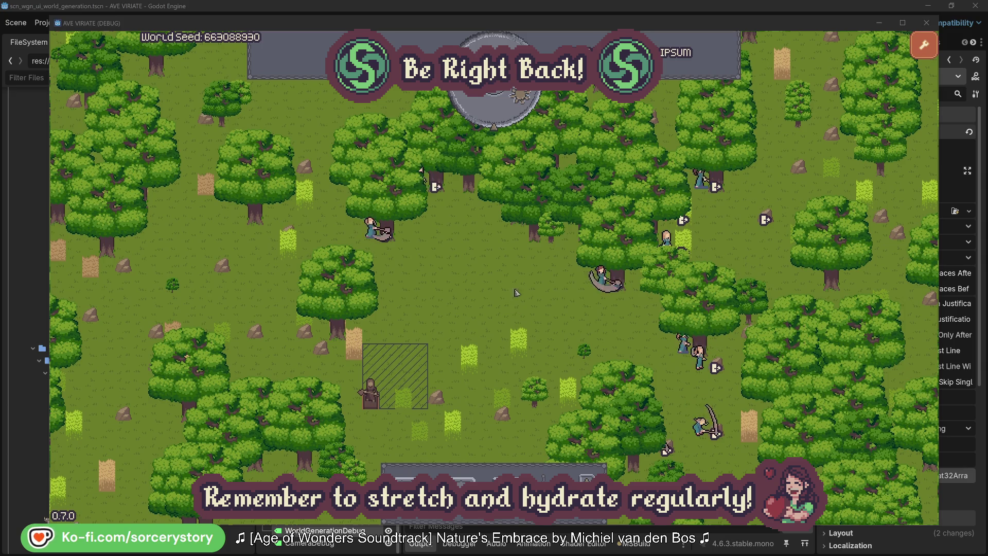
pyautogui.click(501, 120)
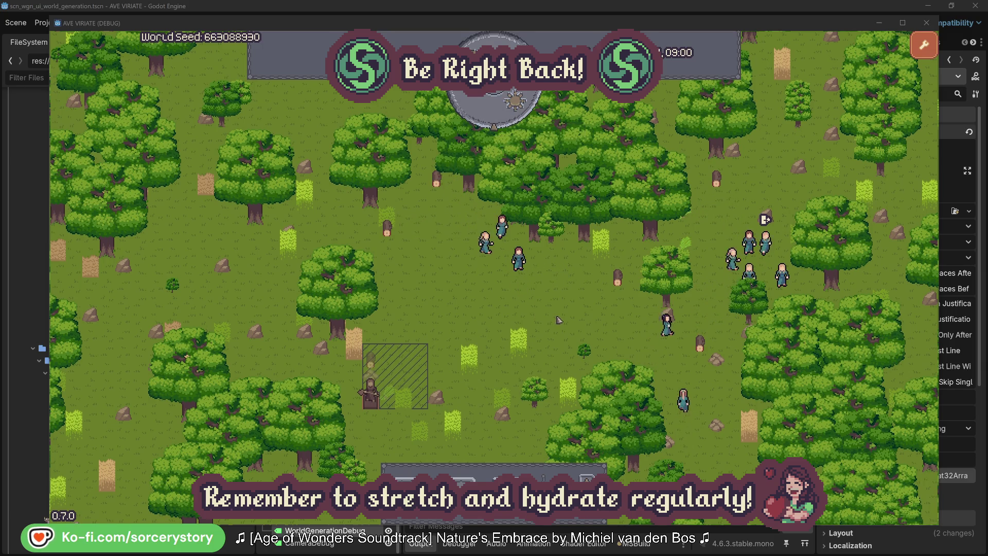
pyautogui.click(371, 359)
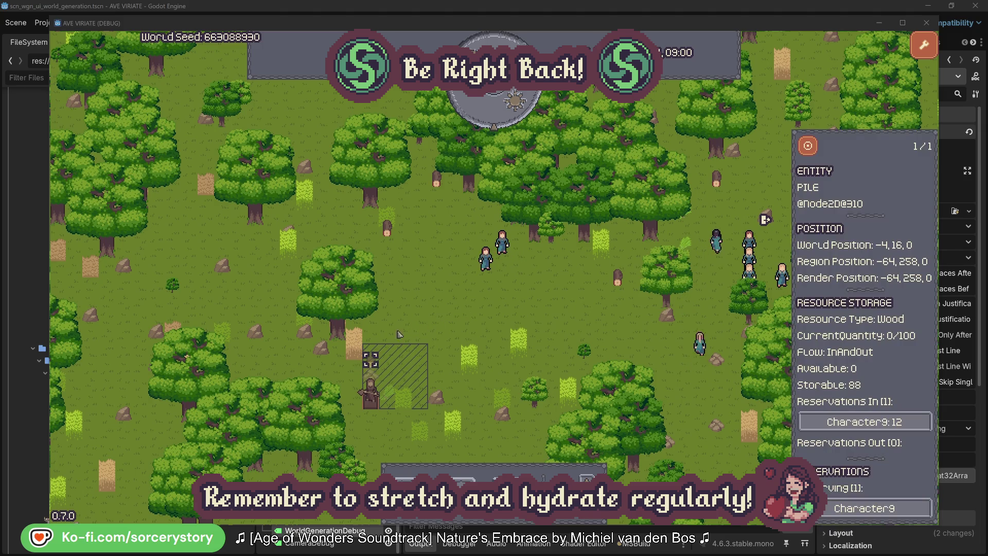
pyautogui.click(905, 422)
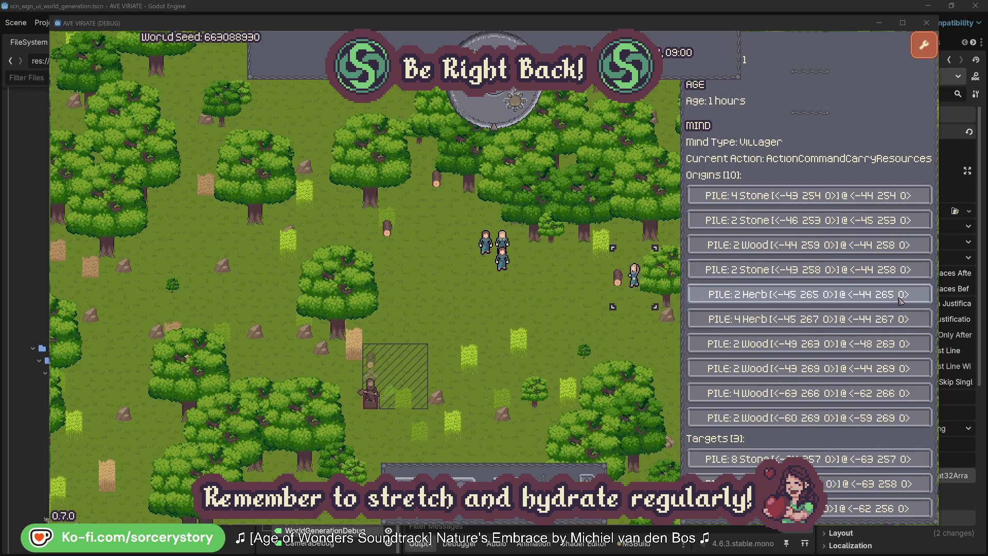
pyautogui.click(901, 294)
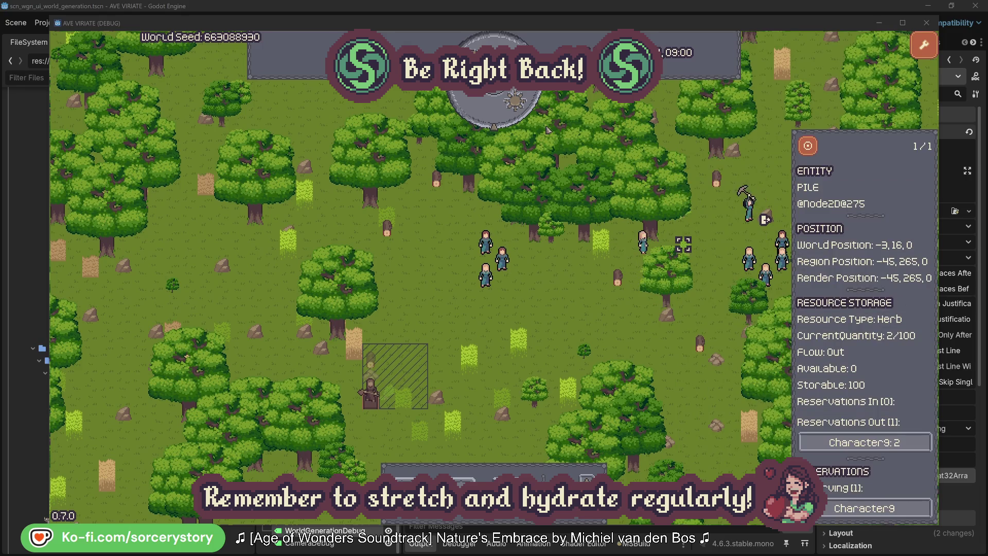
pyautogui.click(807, 146)
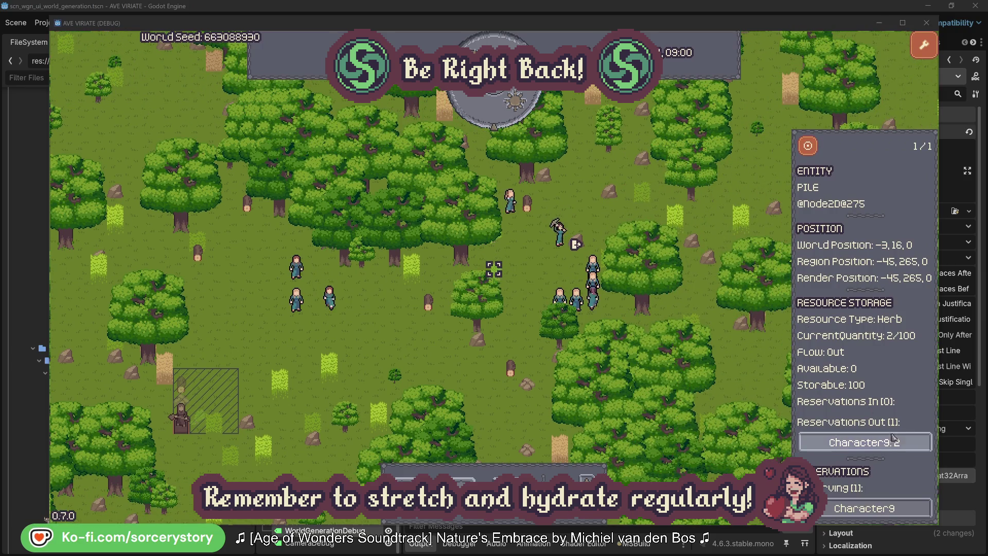
pyautogui.click(894, 442)
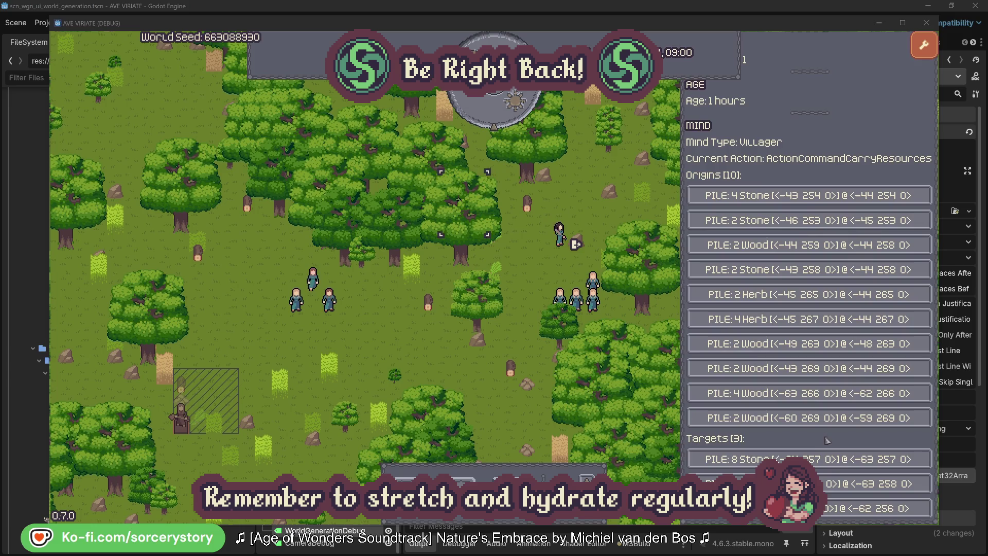
pyautogui.click(834, 484)
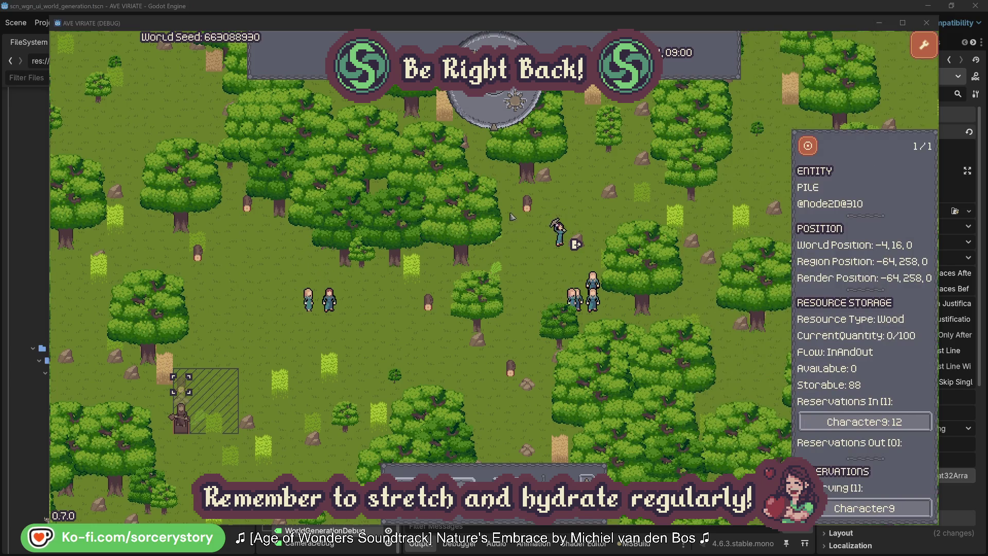
pyautogui.click(808, 146)
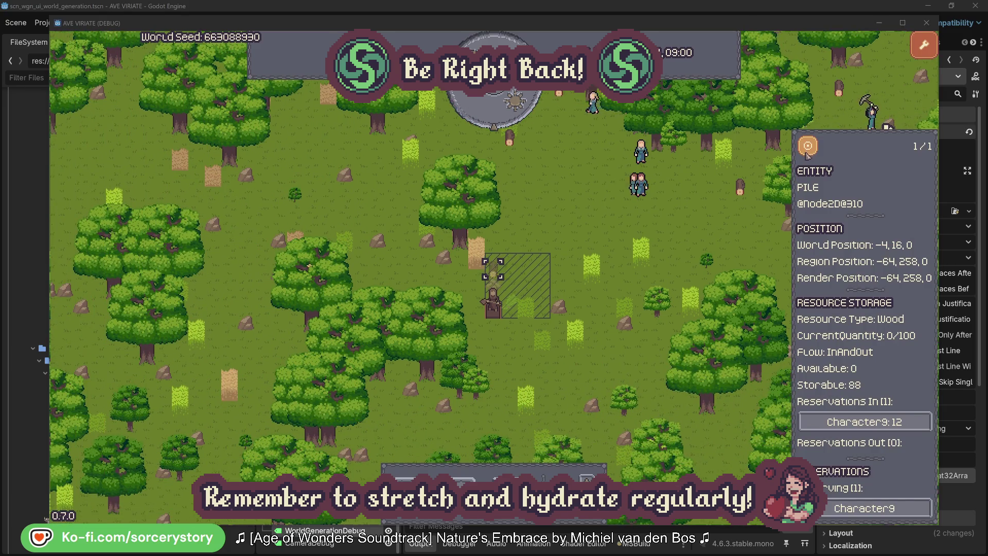
pyautogui.click(727, 226)
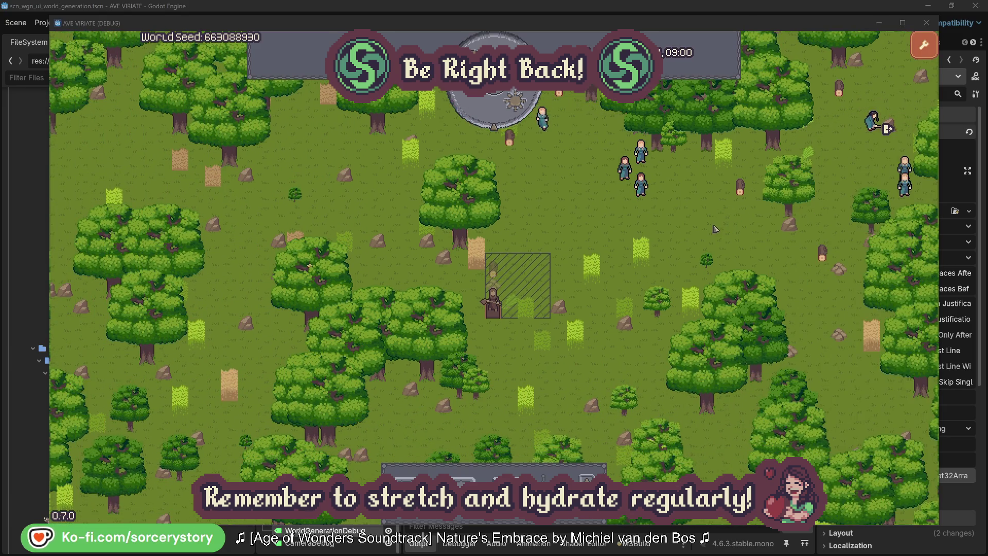
pyautogui.click(641, 185)
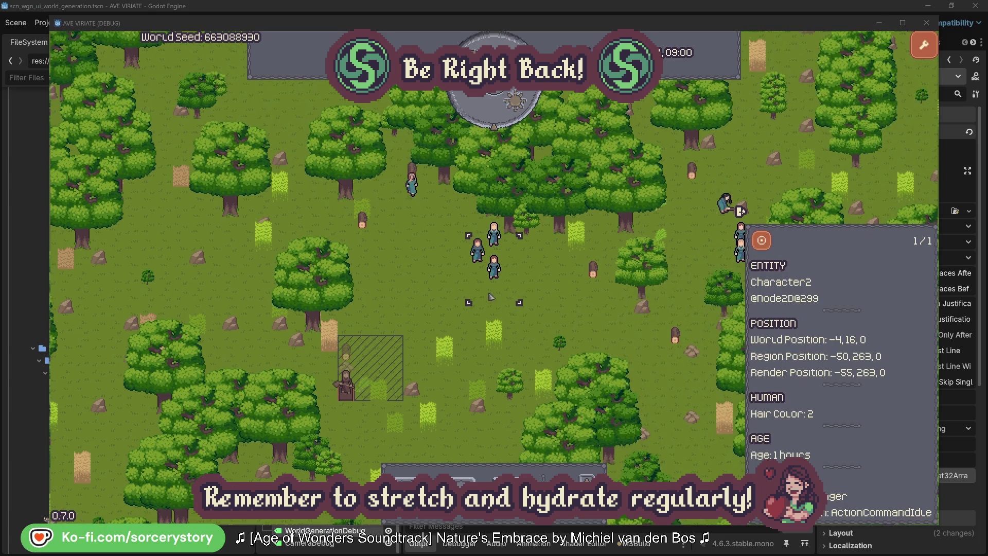
pyautogui.click(565, 298)
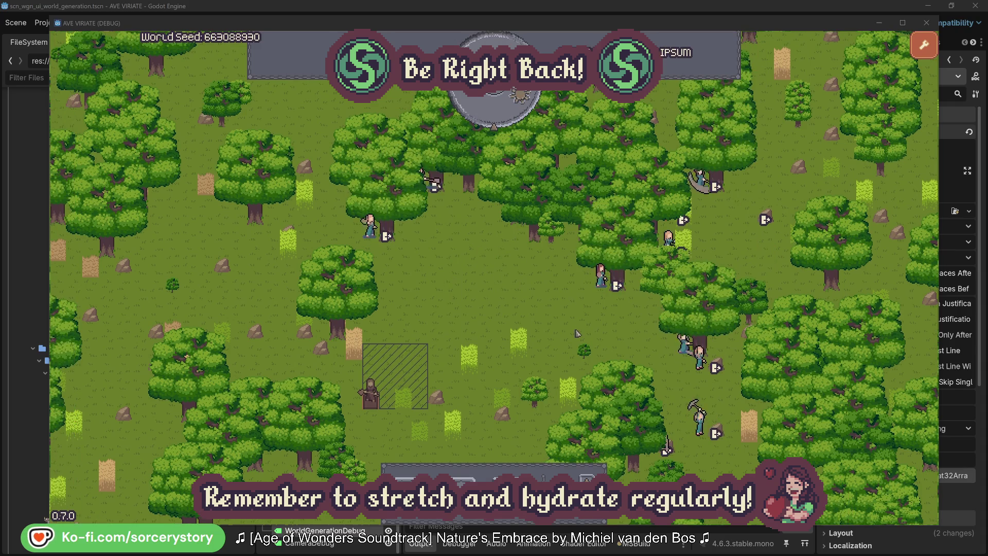
# Inspect villager Character2 and the oak it gathers from, then close its details
pyautogui.click(601, 276)
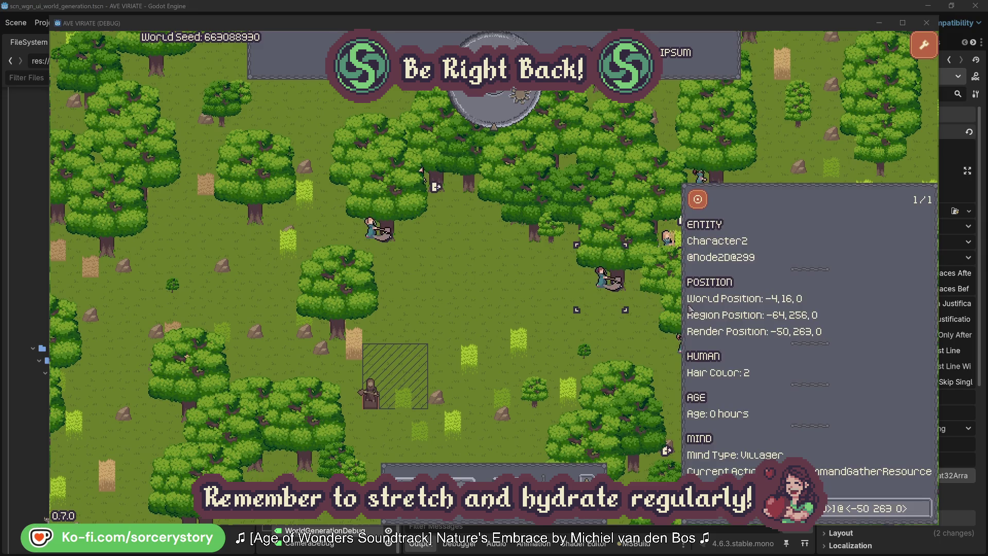
pyautogui.click(924, 516)
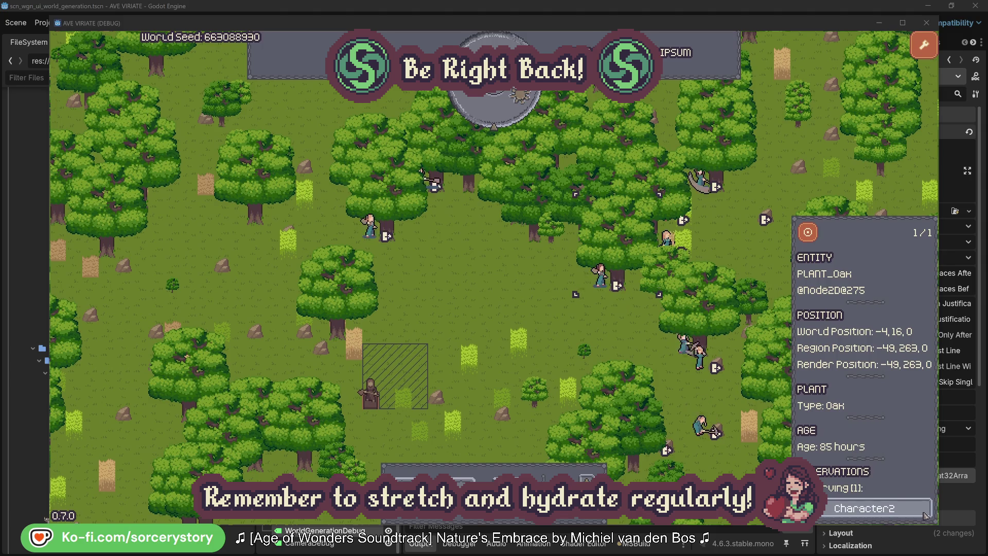
pyautogui.click(924, 515)
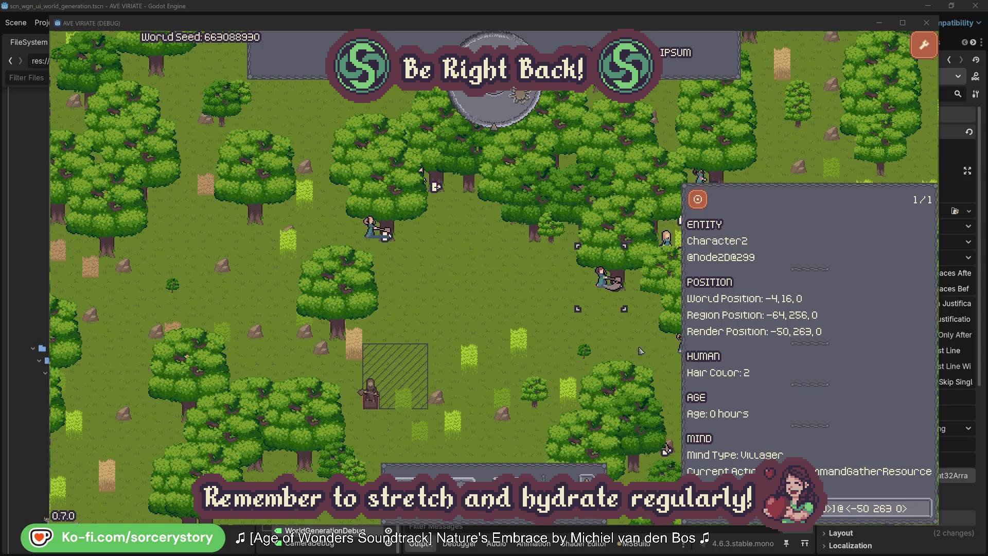
pyautogui.click(617, 342)
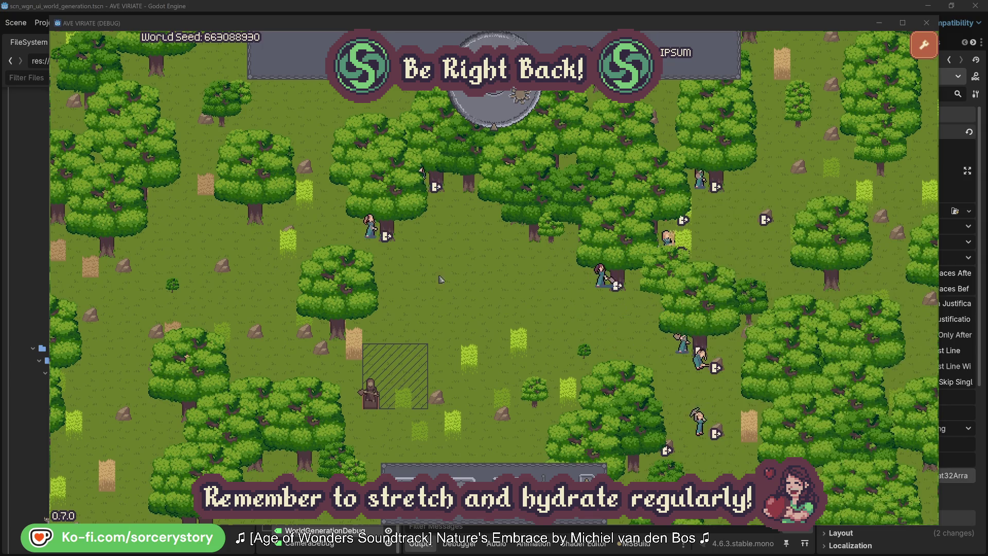
# Inspect villager Character0 and its oak tree, close the details and pass one in-game hour
pyautogui.click(372, 228)
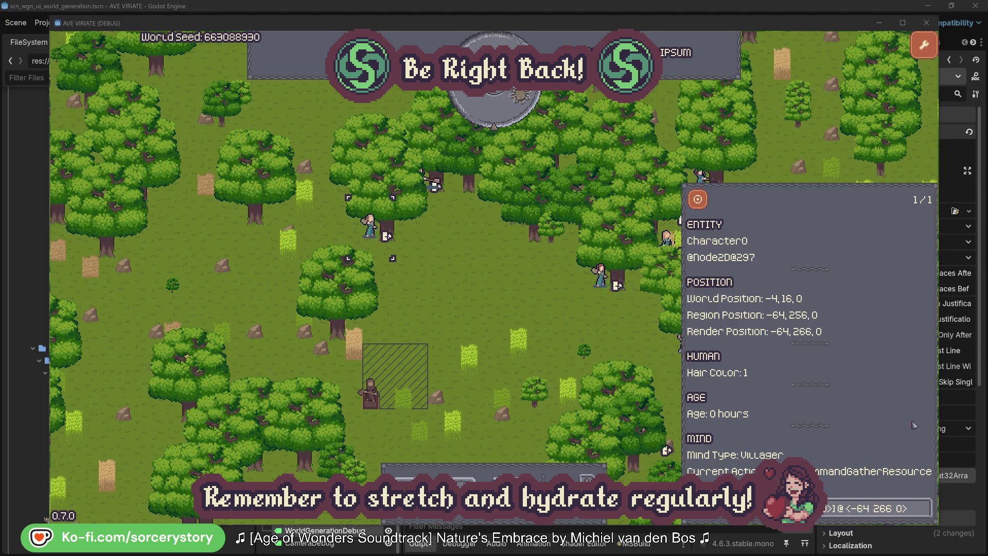
pyautogui.click(923, 508)
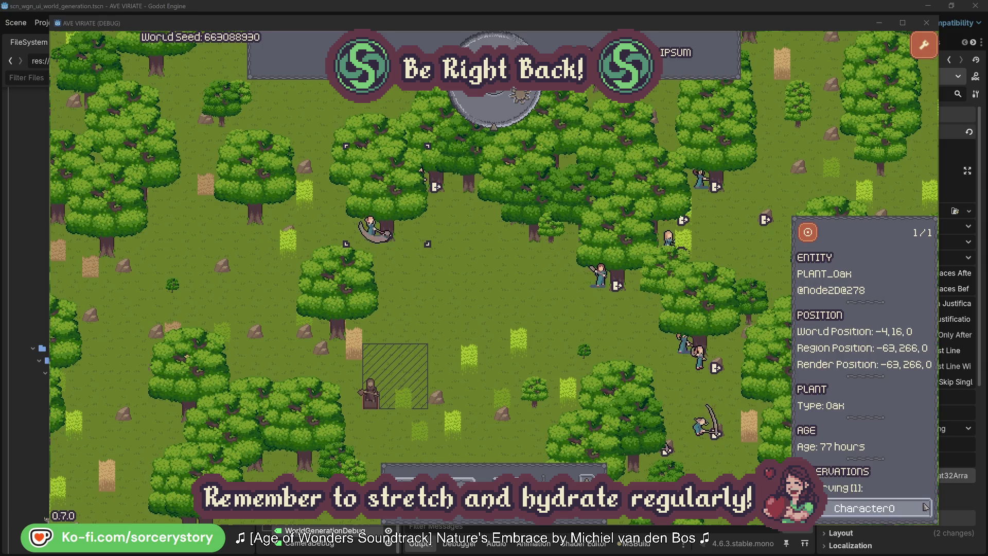
pyautogui.click(926, 508)
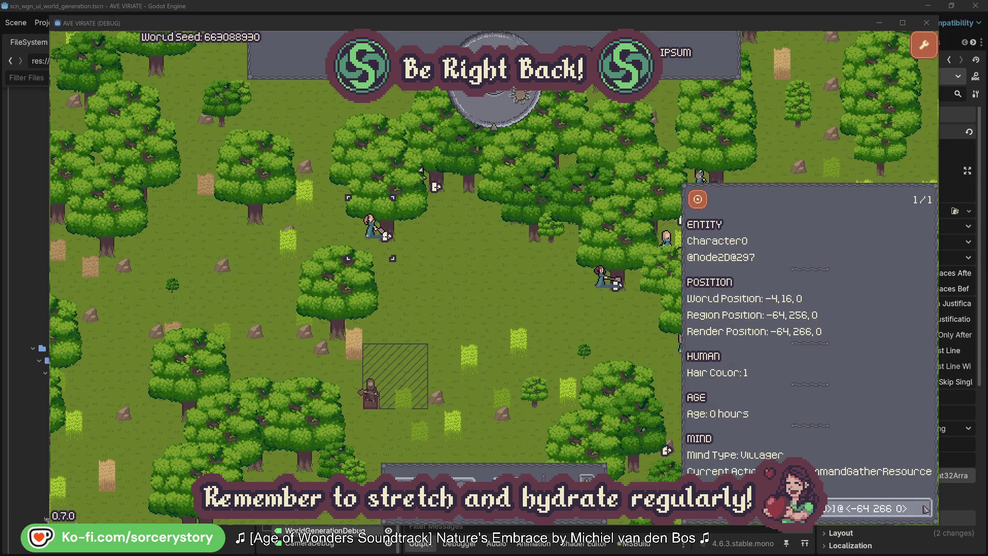
pyautogui.click(516, 308)
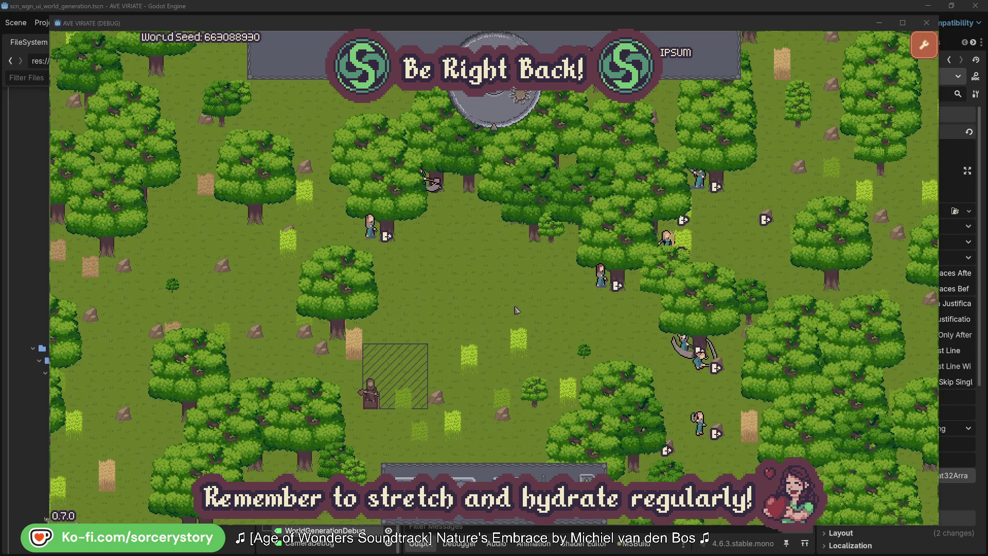
pyautogui.click(502, 116)
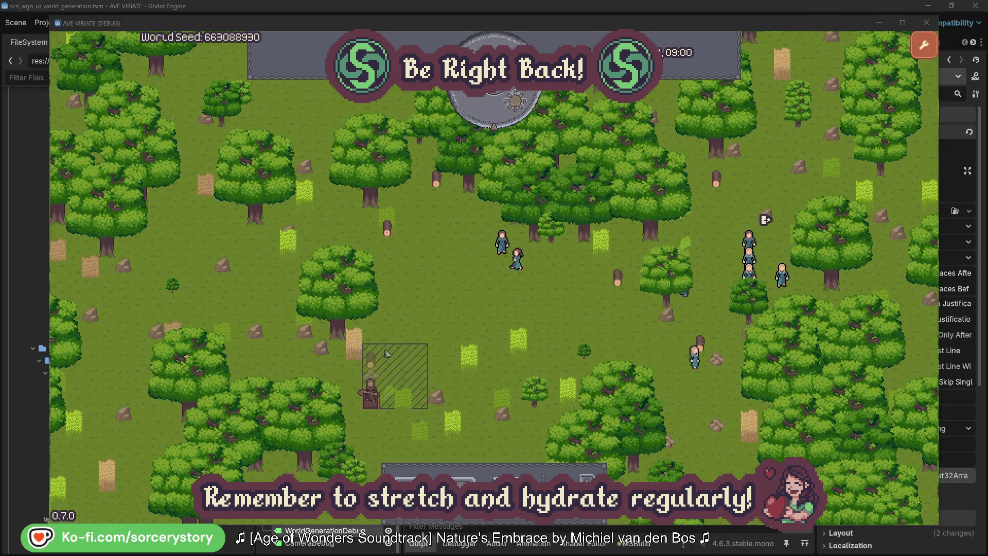
# Inspect the wood pile, follow Character9 to its Herb and Wood piles, centring the view on each, then close
pyautogui.click(370, 360)
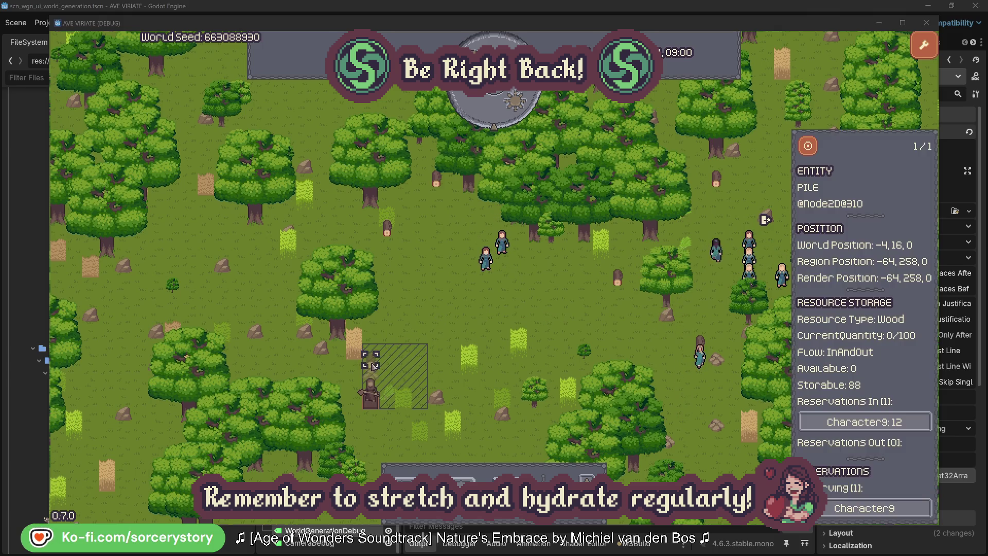
pyautogui.click(908, 423)
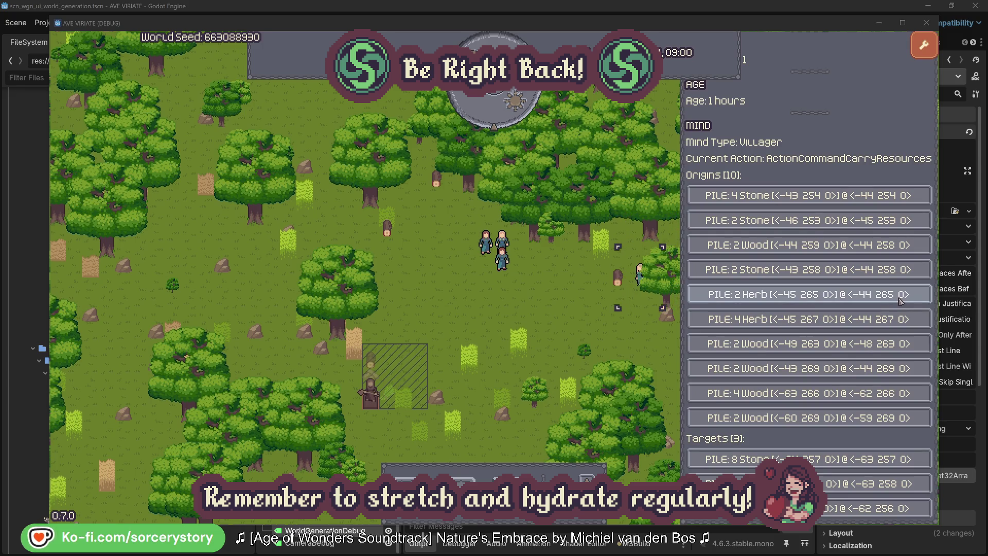
pyautogui.click(902, 301)
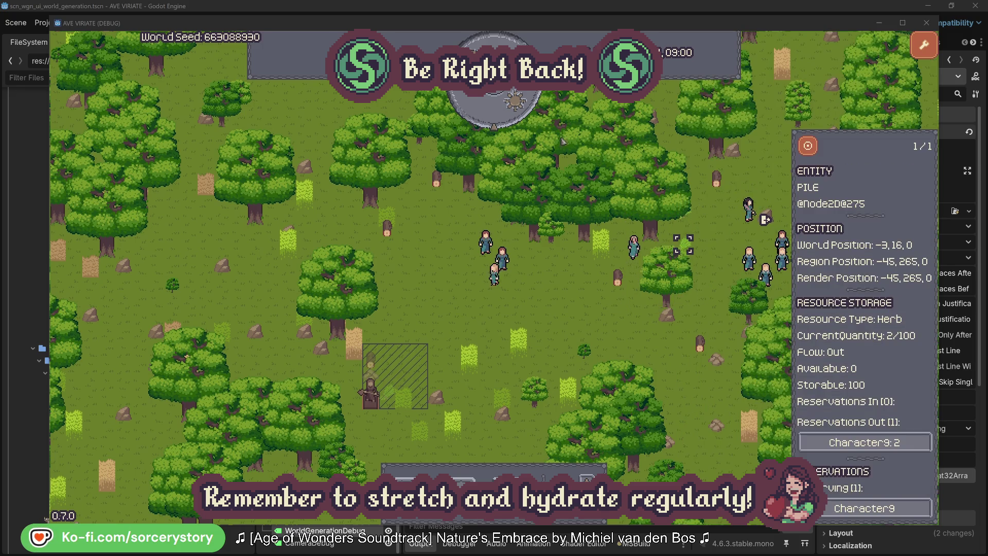
pyautogui.click(808, 146)
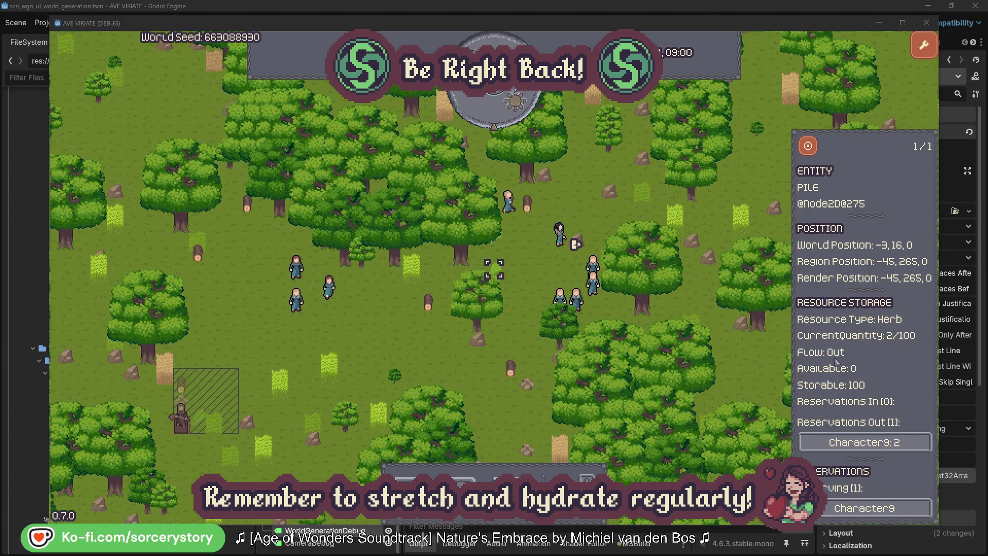
pyautogui.click(889, 443)
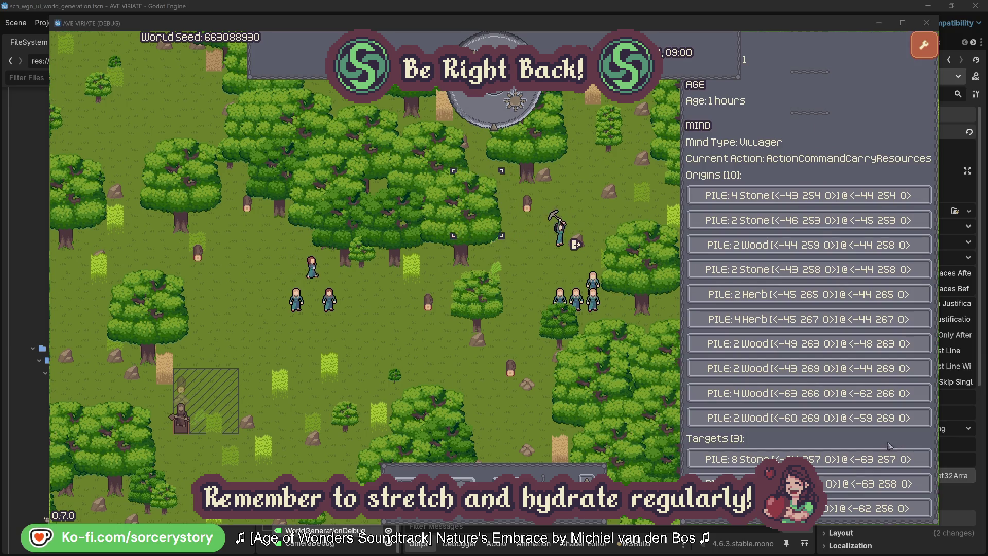
pyautogui.click(874, 484)
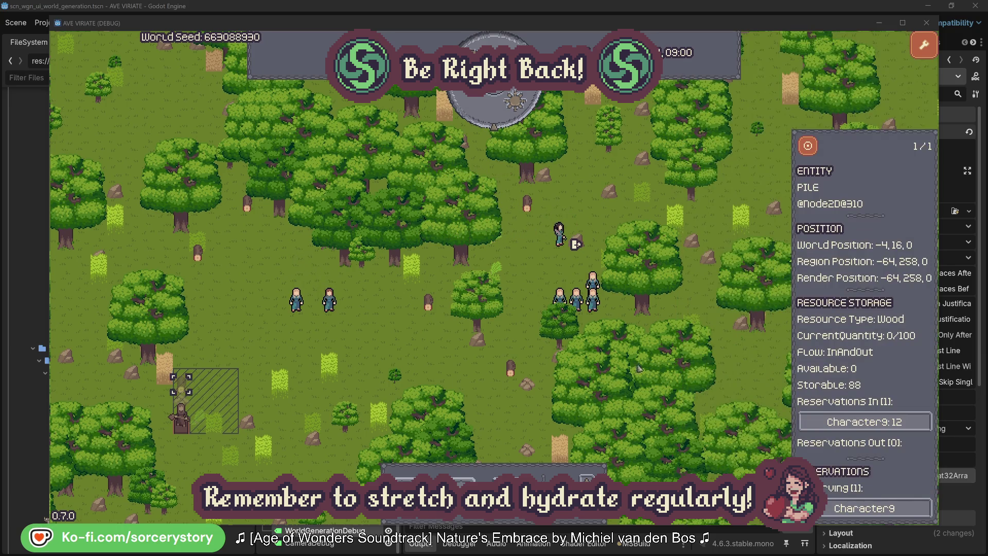
pyautogui.click(808, 146)
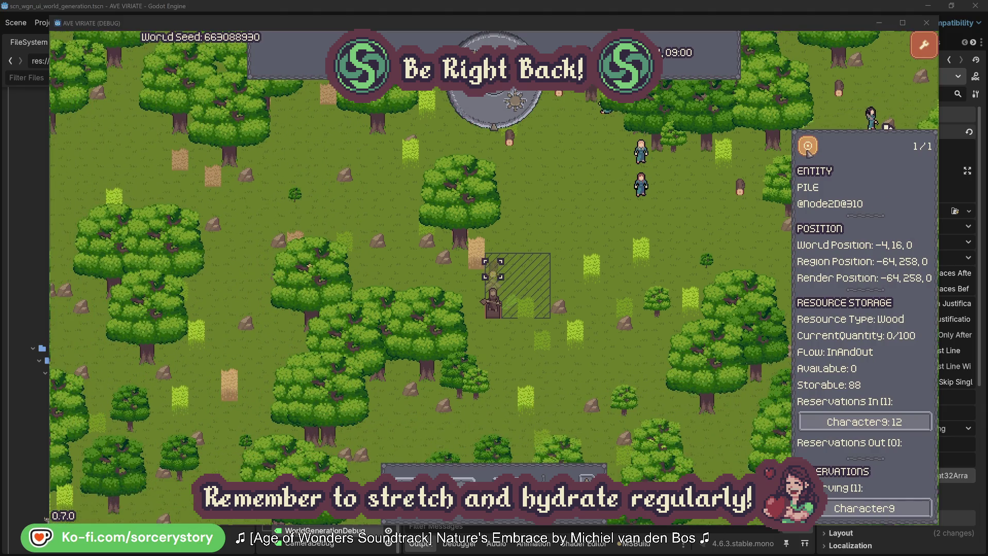
pyautogui.click(721, 229)
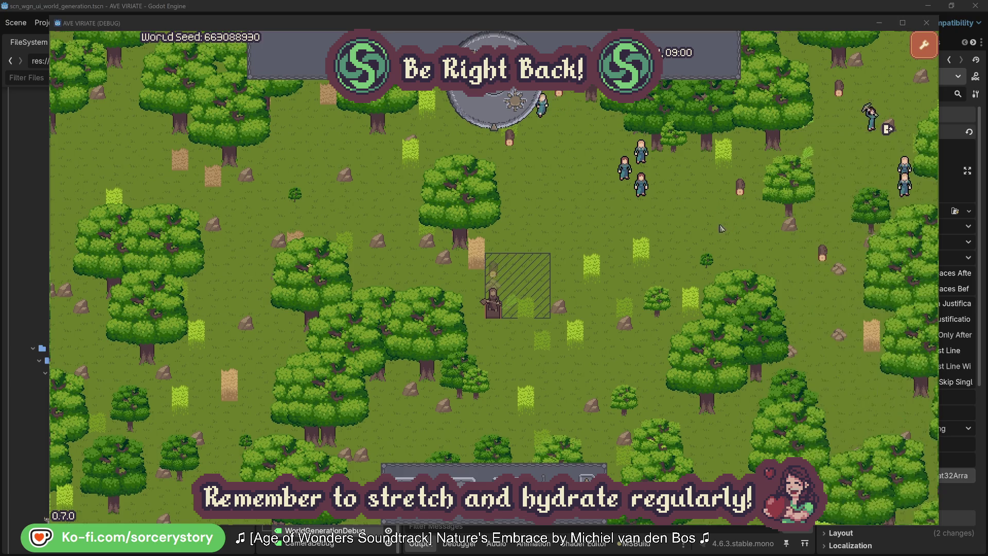
# Inspect villager Character2, centre the view on it and close its details
pyautogui.click(642, 184)
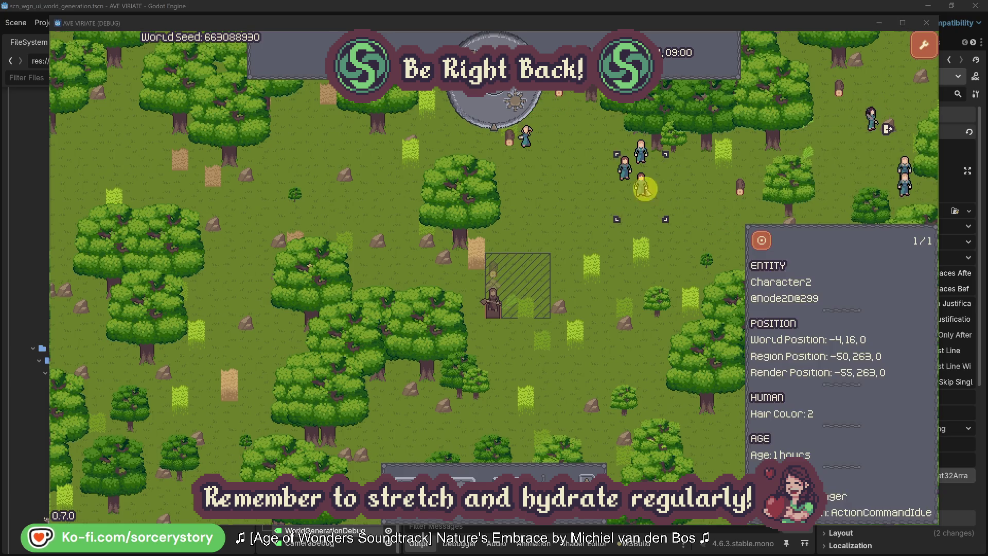
pyautogui.click(761, 240)
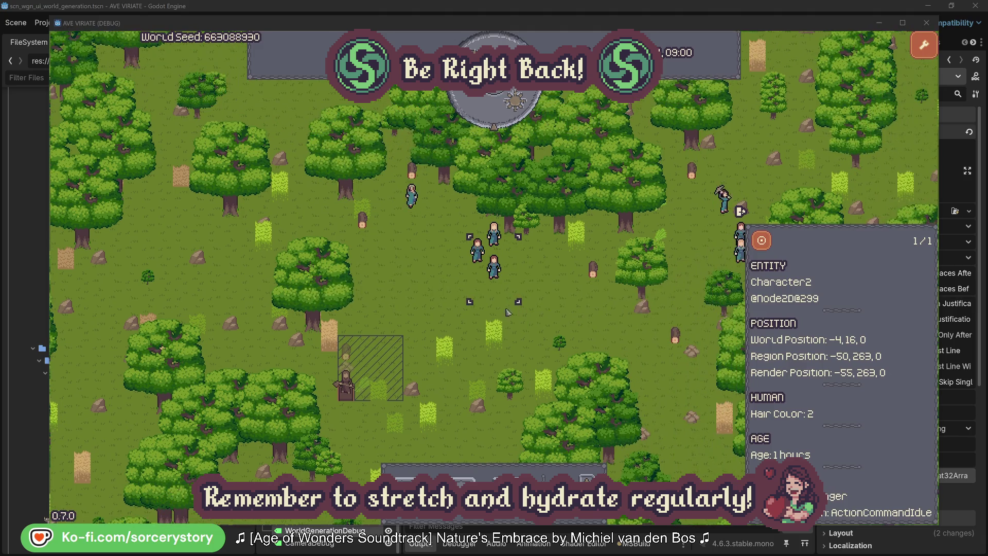
pyautogui.click(541, 296)
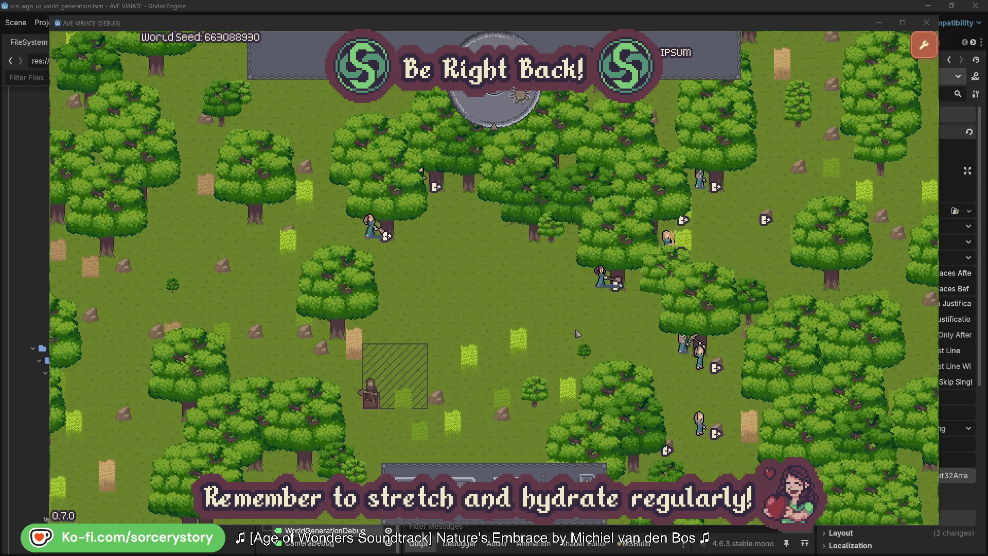
# Inspect villager Character2 and the oak it works on, then close its details
pyautogui.click(600, 279)
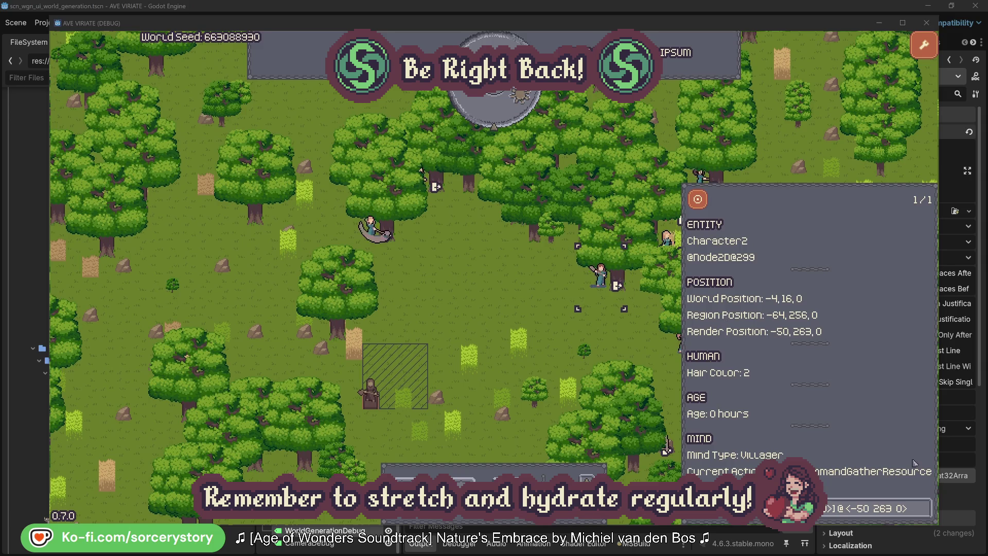
pyautogui.click(926, 516)
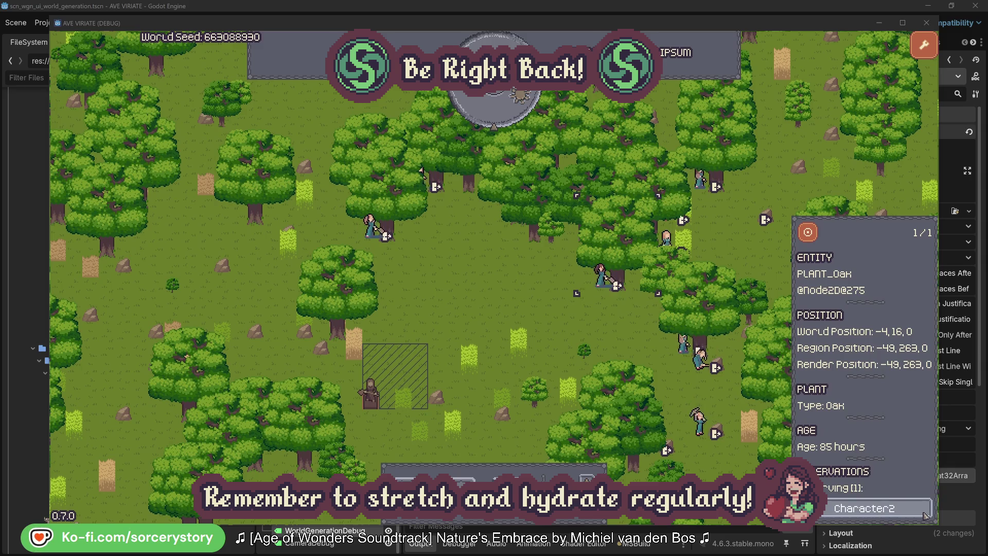
pyautogui.click(926, 515)
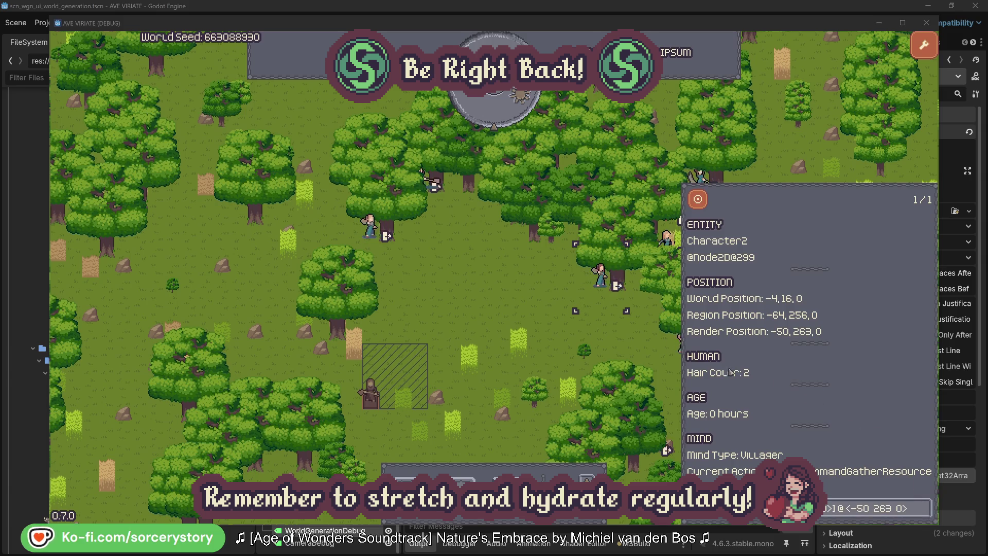
pyautogui.press('Escape')
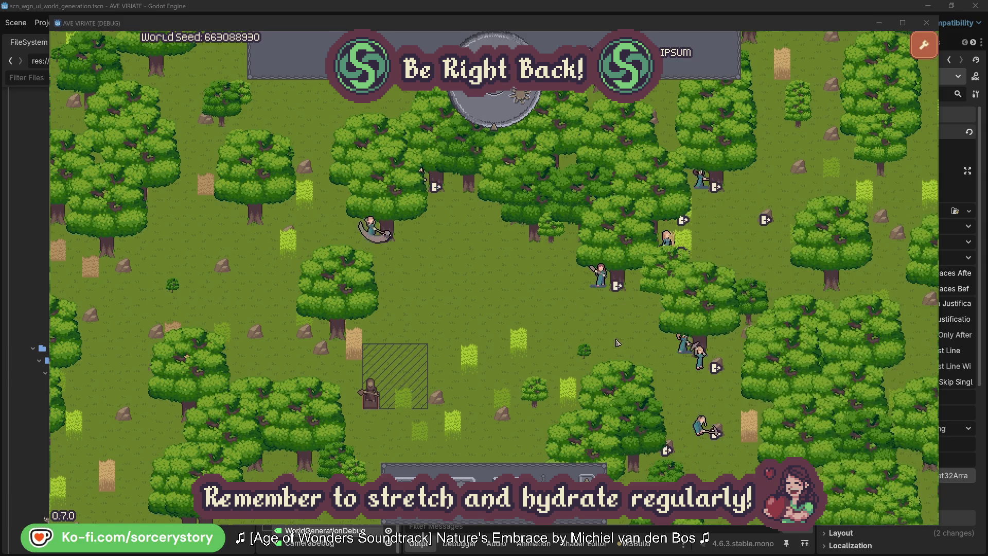
# Inspect villager Character0 and its oak tree, close the details and pass one in-game hour
pyautogui.click(371, 228)
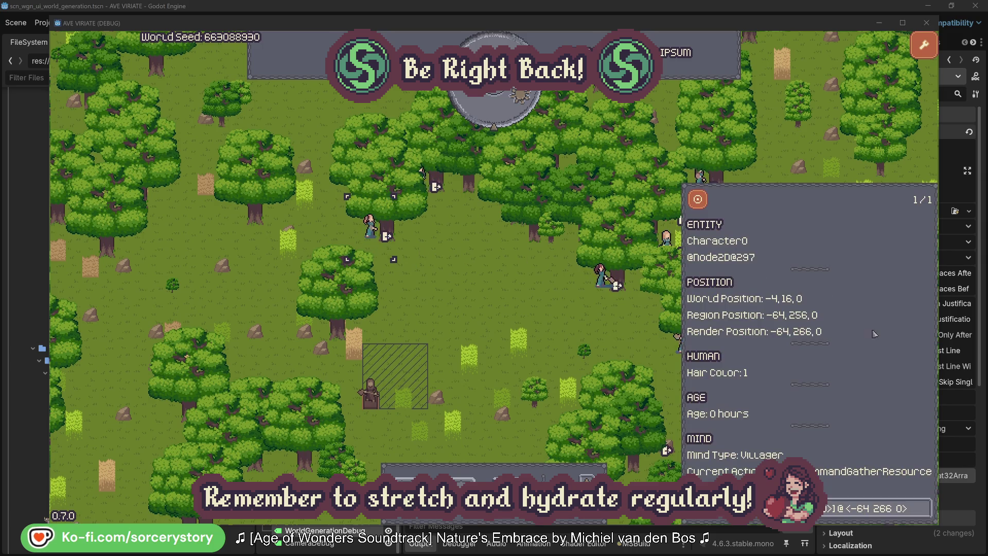
pyautogui.click(925, 507)
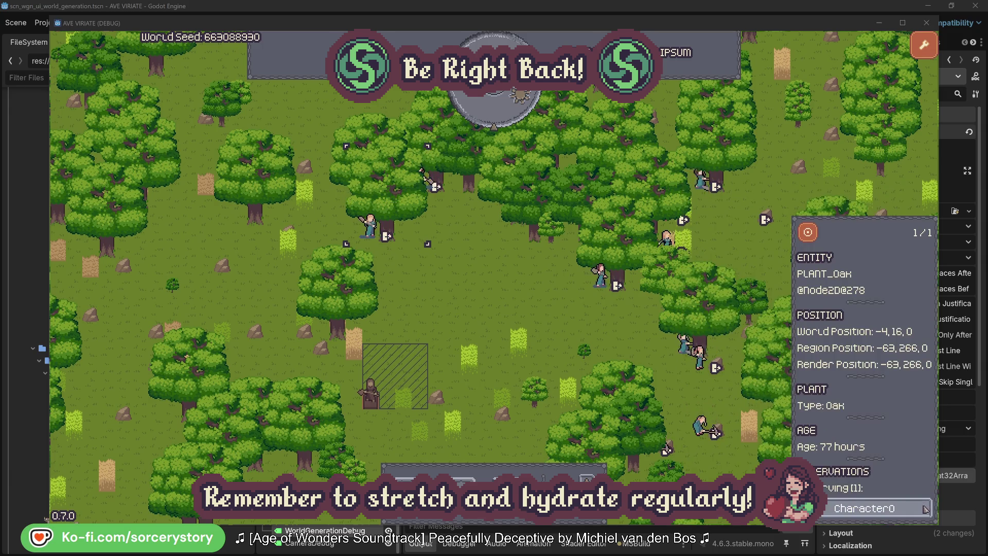
pyautogui.click(925, 508)
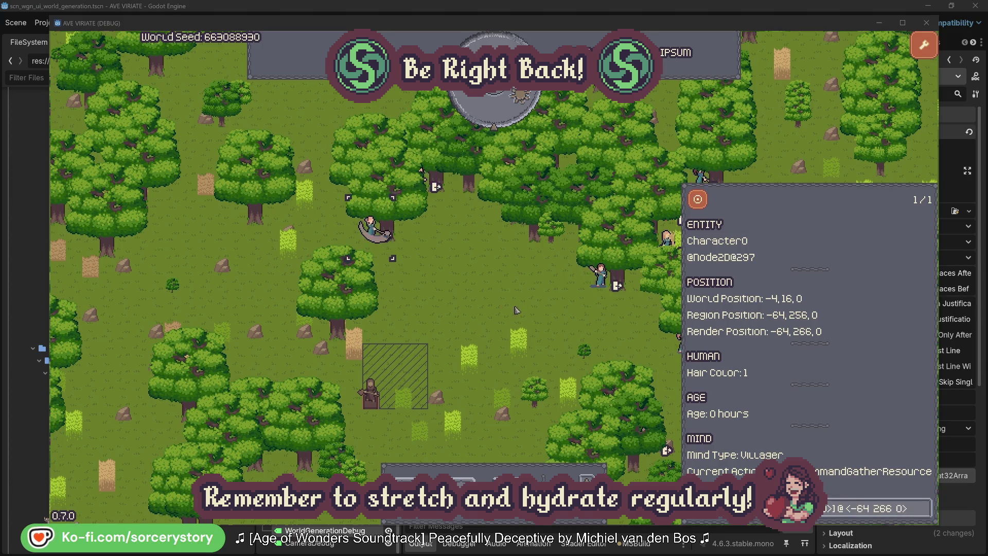
pyautogui.click(517, 310)
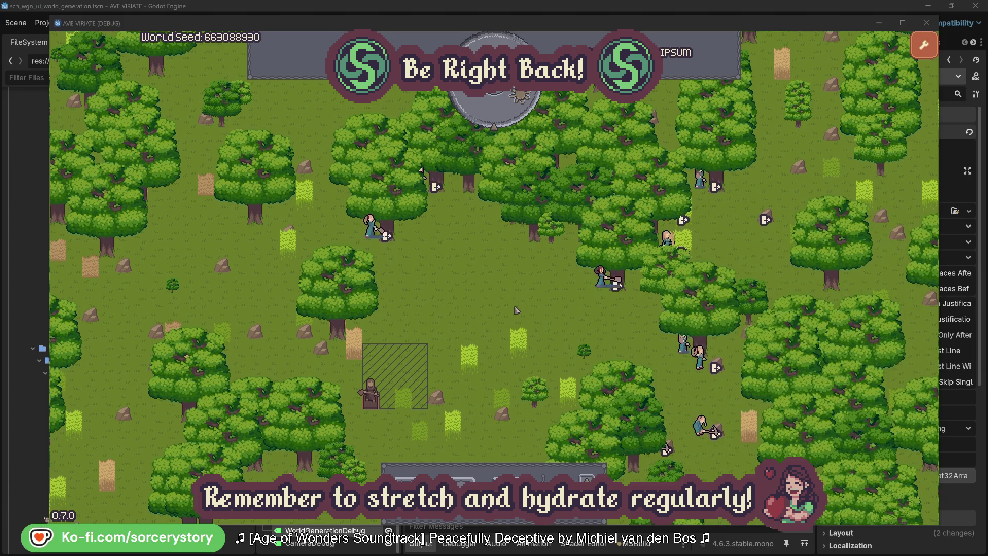
pyautogui.click(502, 116)
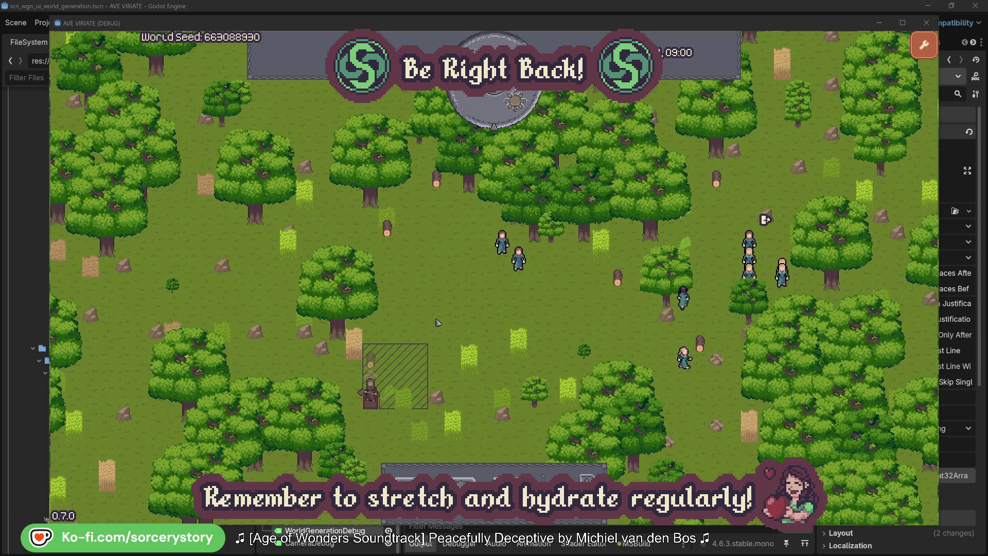
# Inspect the wood pile, follow its reserving villager to the Herb pile and centre the view on it
pyautogui.click(376, 362)
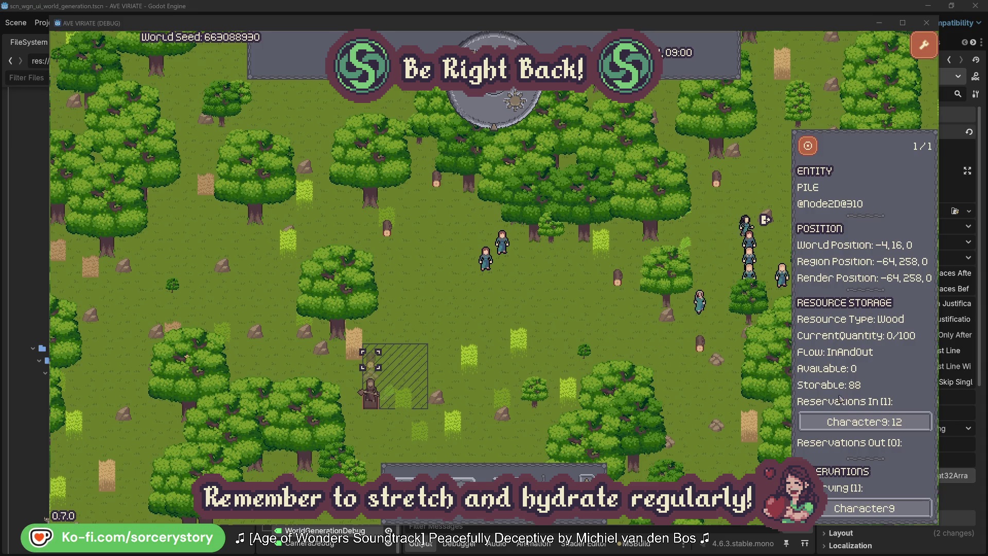
pyautogui.click(909, 423)
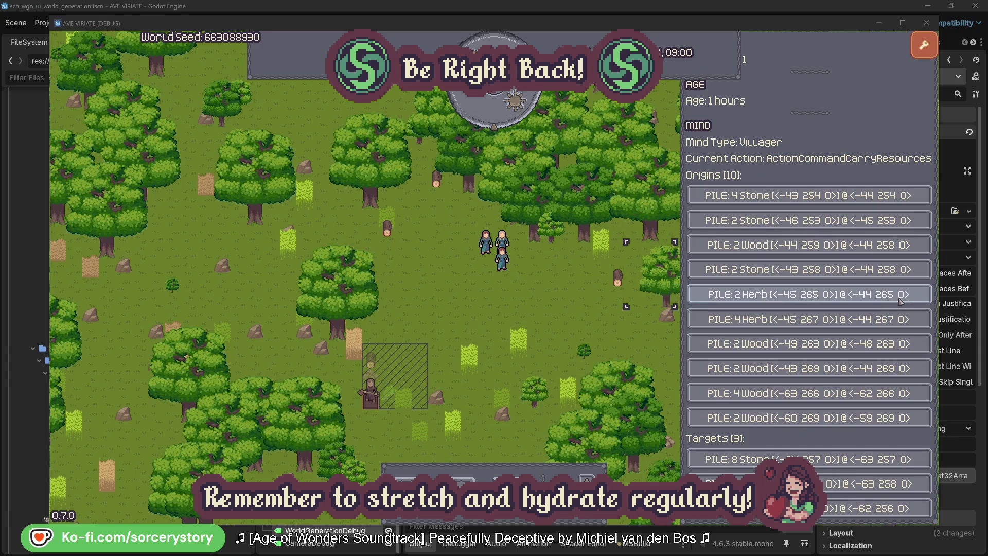
pyautogui.click(902, 300)
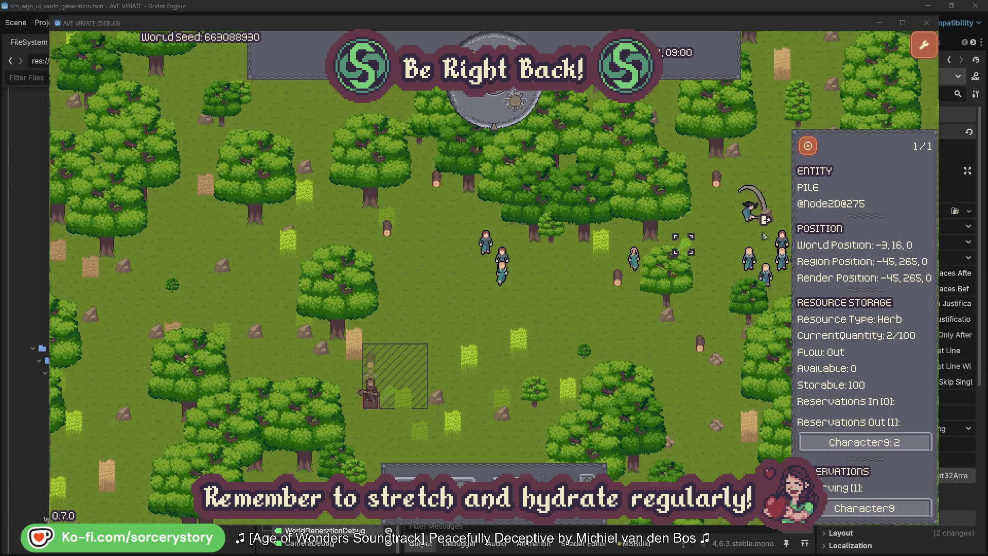
pyautogui.click(809, 148)
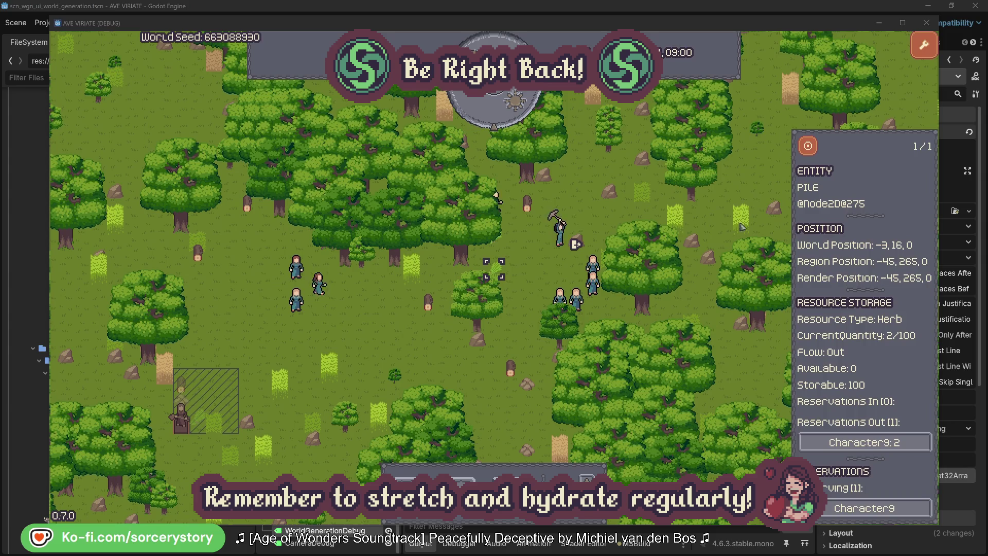
# Open Character9's details, inspect a wood pile from its list, centre on it, close, then inspect Character2
pyautogui.click(865, 442)
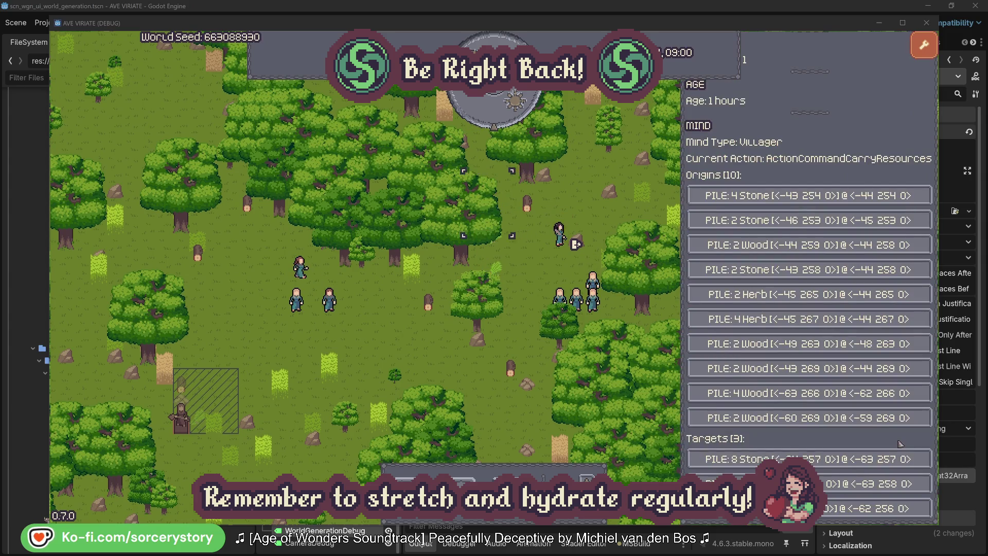
pyautogui.click(850, 508)
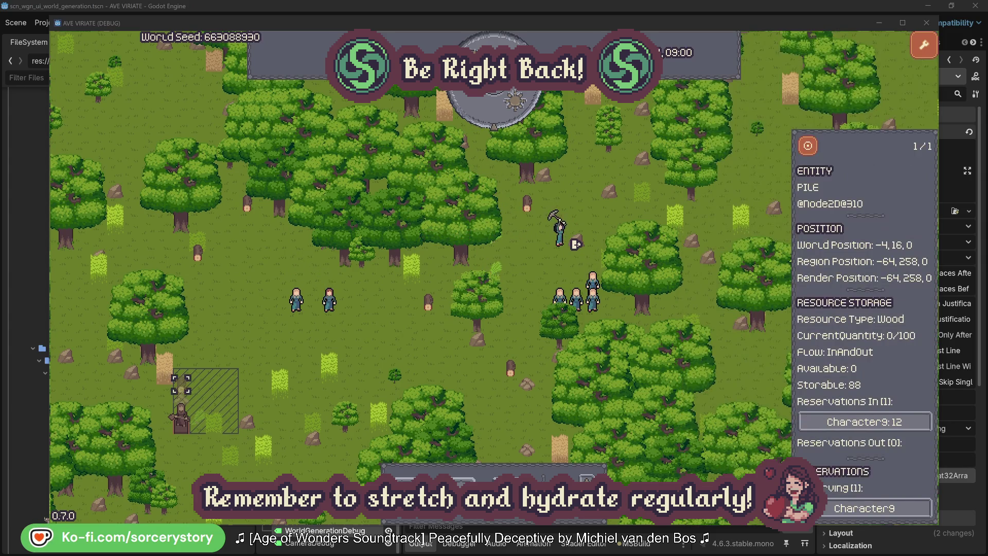
pyautogui.click(809, 147)
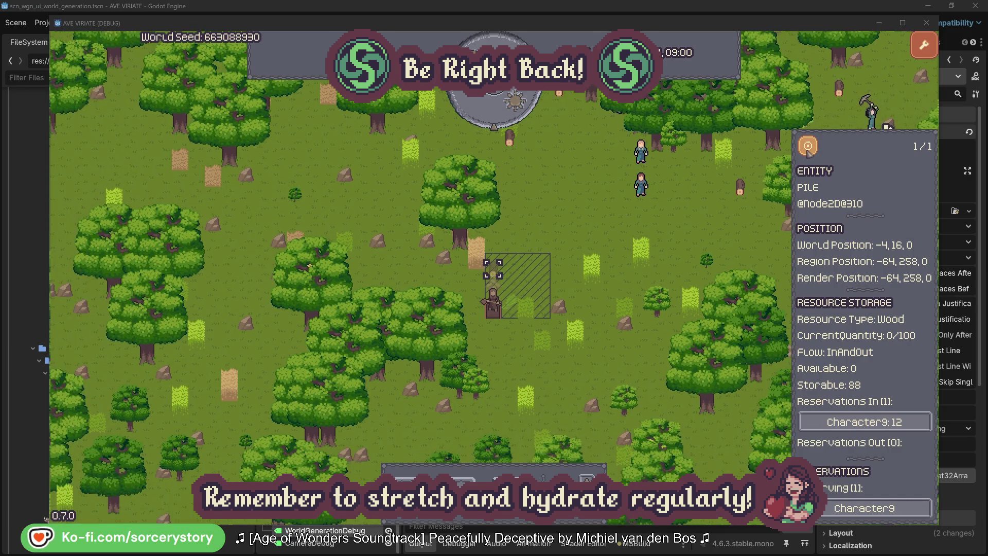
pyautogui.click(715, 229)
pyautogui.click(644, 189)
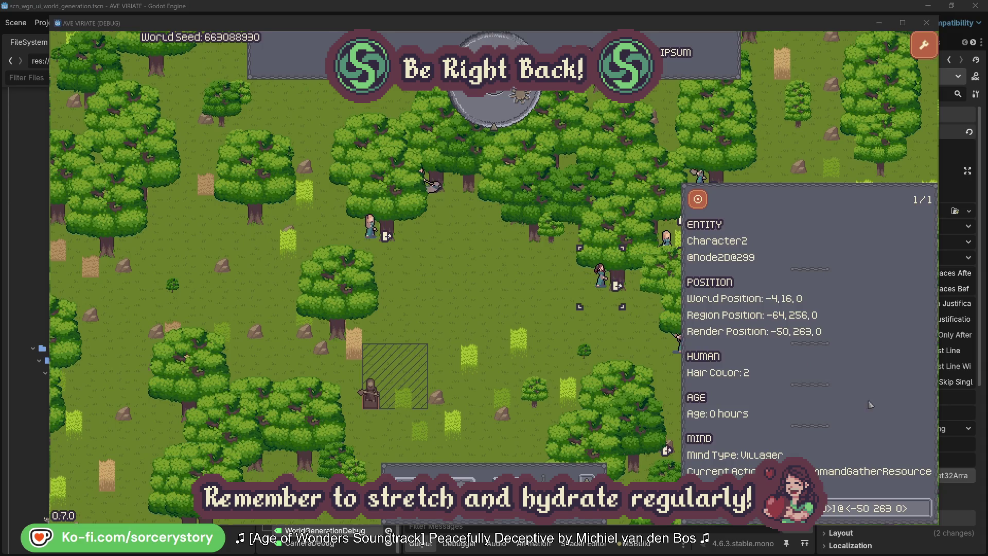
# View the oak tree Character2 works on, return to its details and close them
pyautogui.click(925, 514)
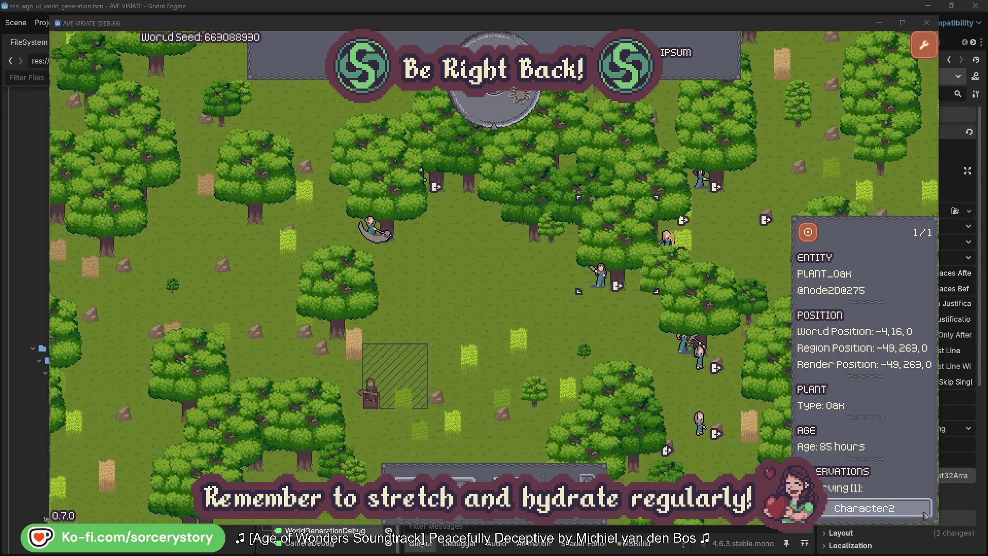
pyautogui.click(925, 512)
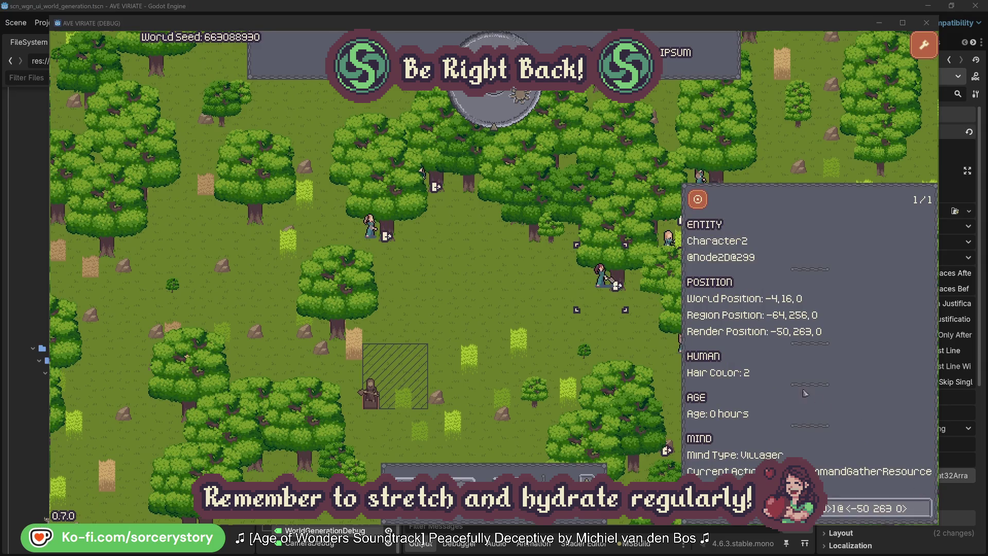
pyautogui.click(616, 340)
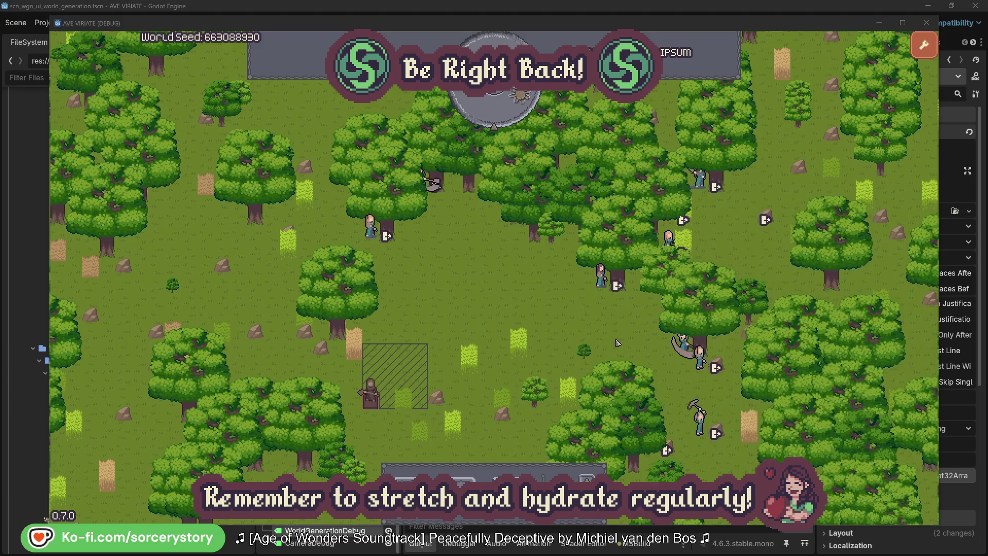
# Inspect villager Character0 and its oak tree, close the details and pass one in-game hour
pyautogui.click(371, 227)
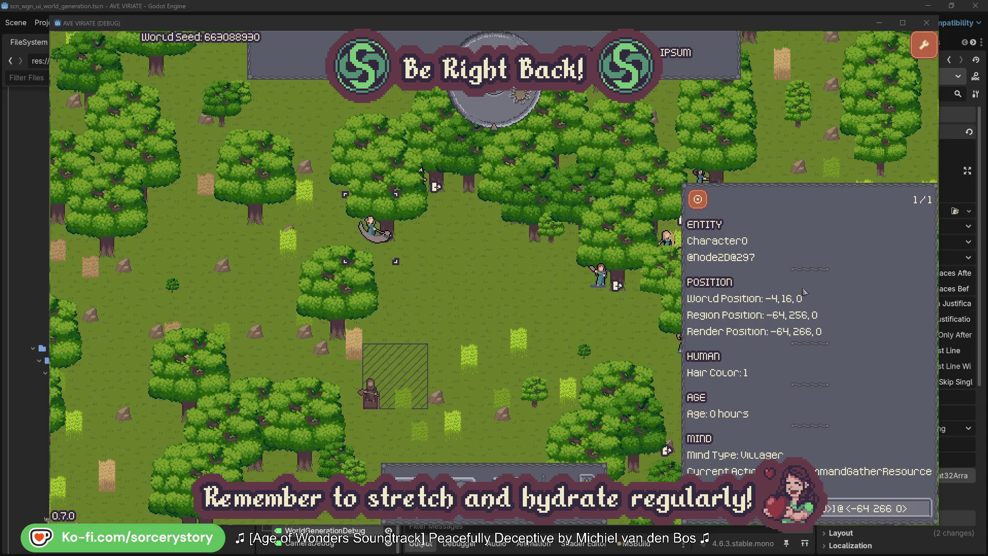
pyautogui.click(925, 508)
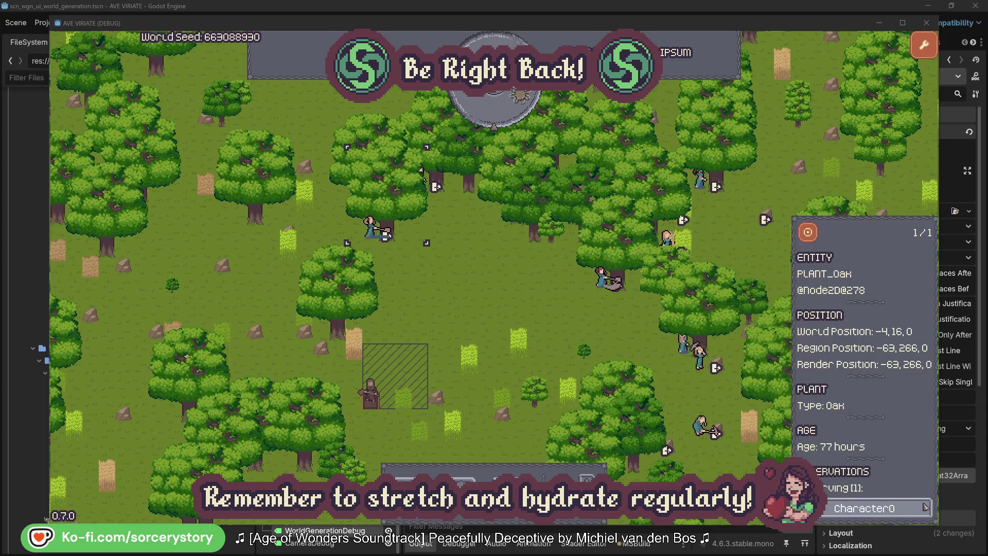
pyautogui.click(926, 509)
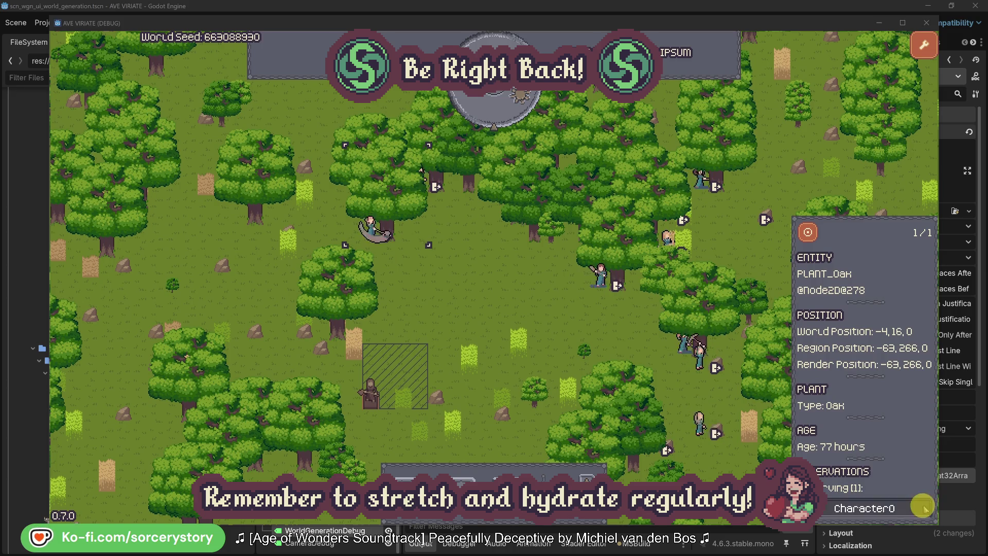
pyautogui.click(515, 308)
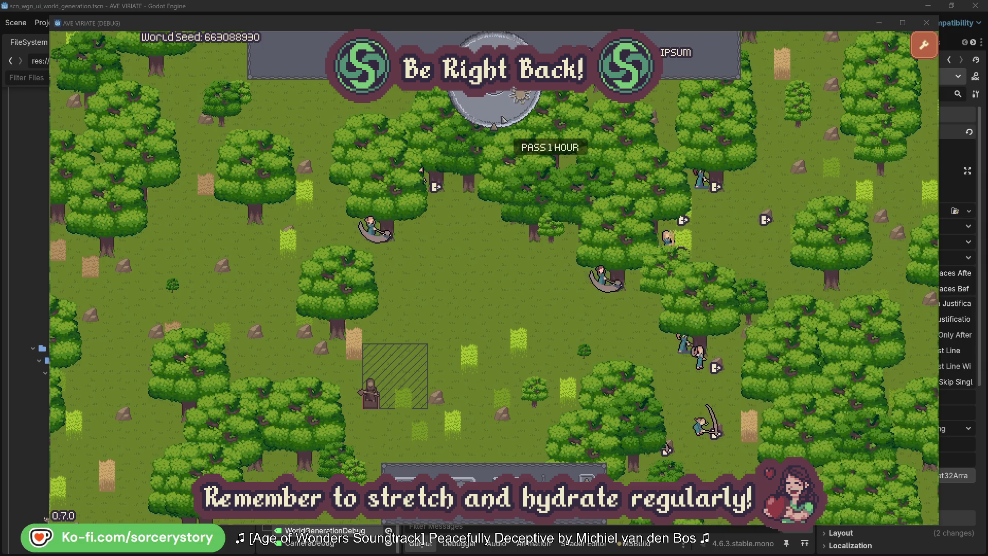
pyautogui.click(503, 117)
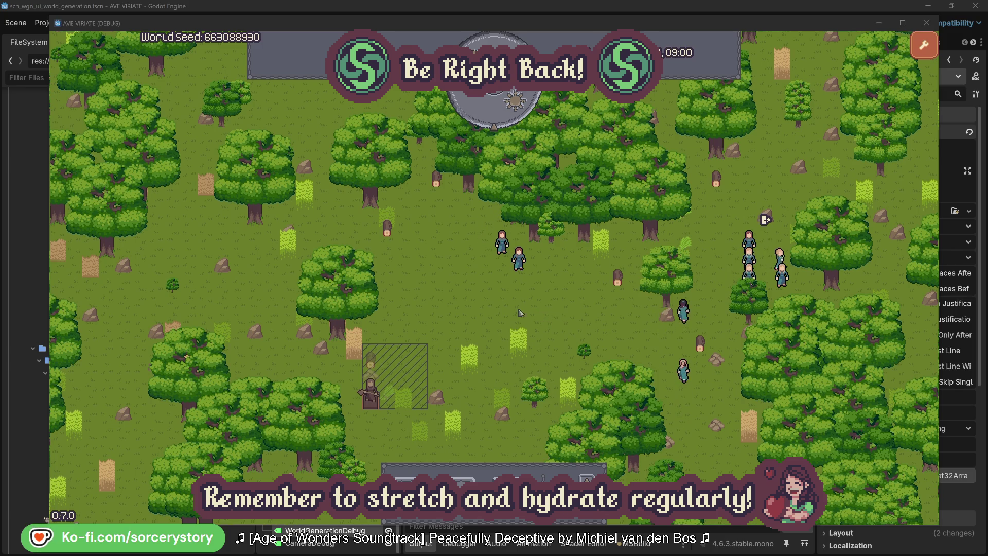
pyautogui.click(371, 360)
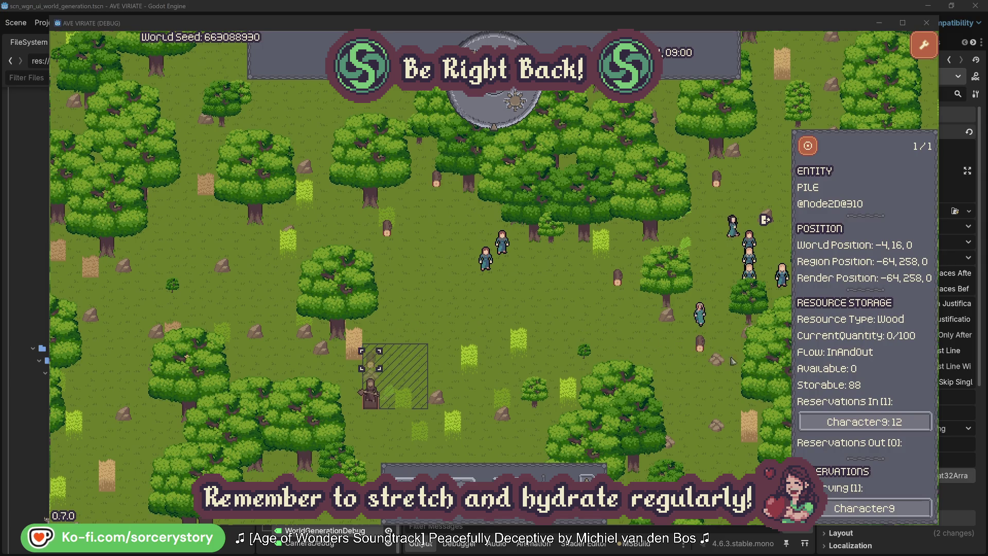
pyautogui.click(910, 424)
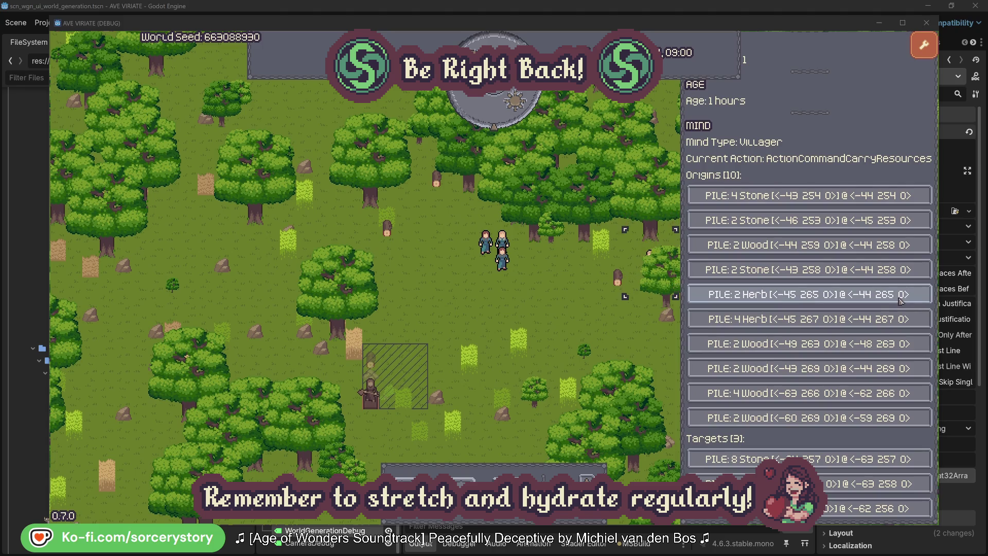
pyautogui.click(901, 298)
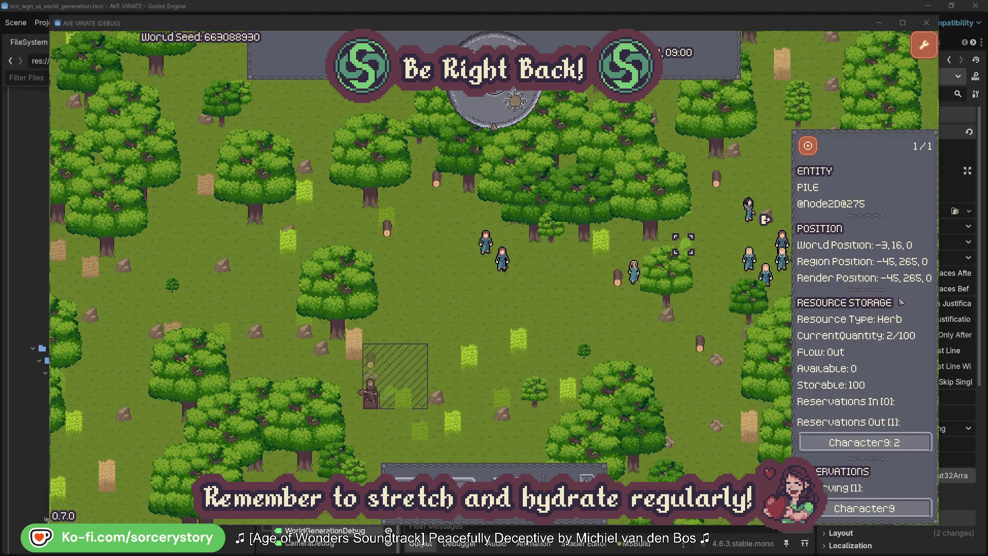
pyautogui.click(811, 146)
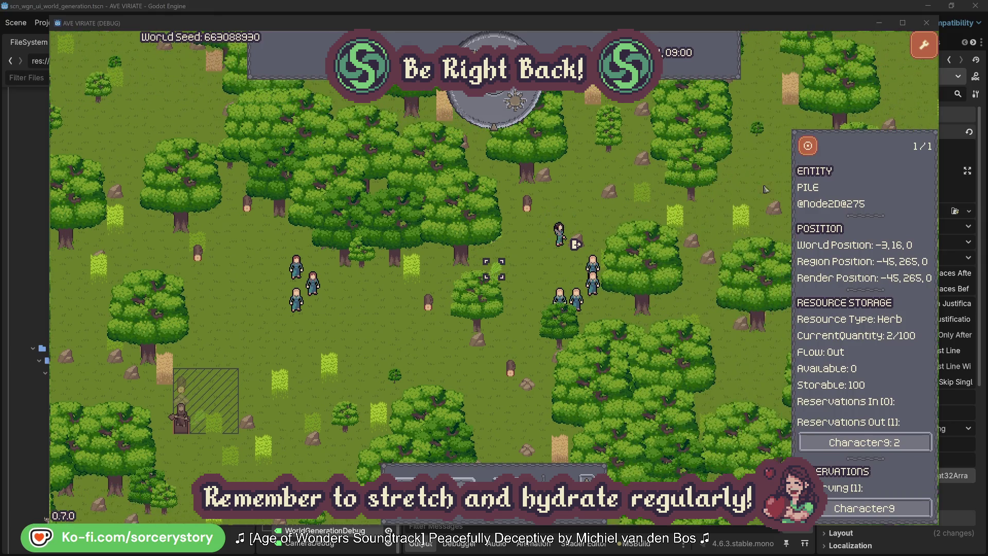
pyautogui.click(863, 442)
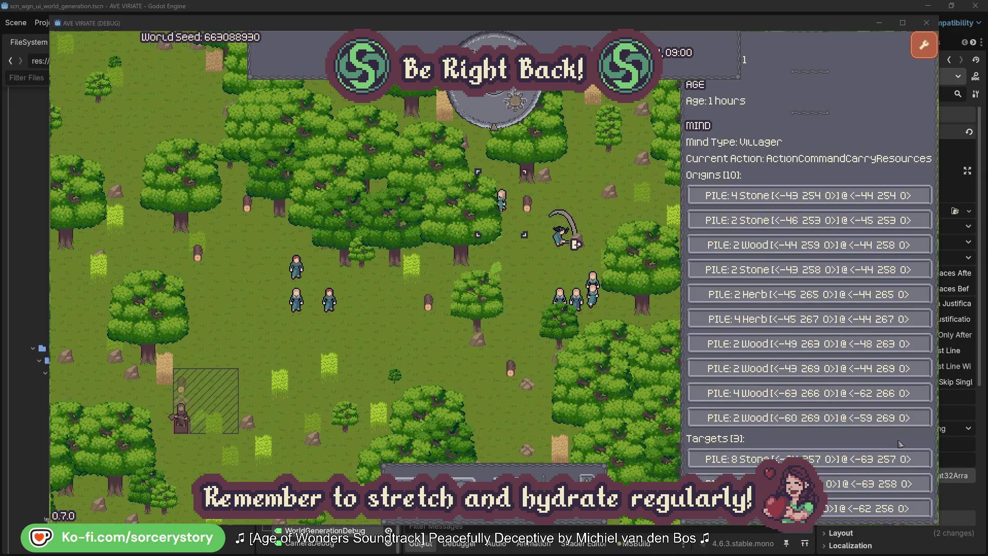
pyautogui.click(863, 483)
pyautogui.click(809, 146)
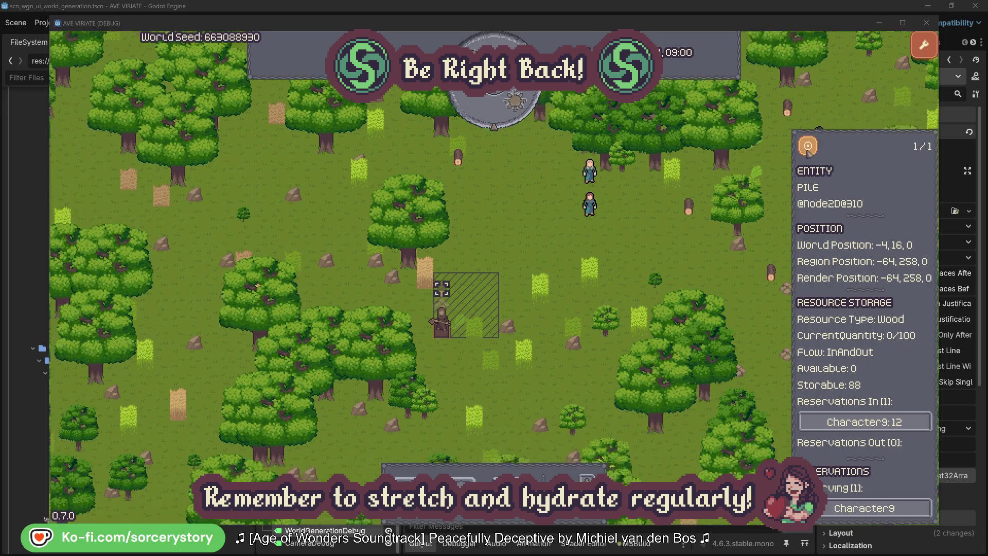
pyautogui.click(715, 229)
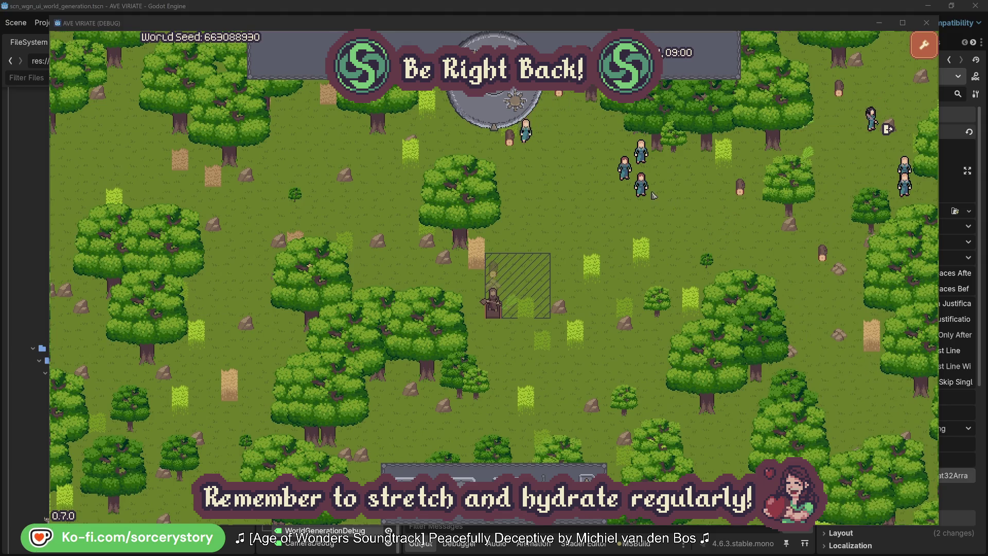
pyautogui.click(656, 198)
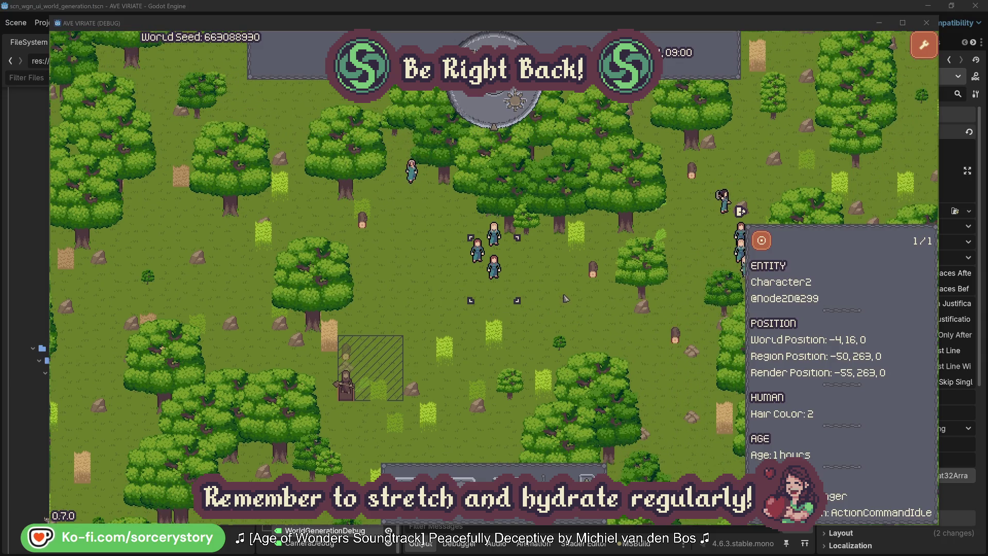
pyautogui.click(564, 298)
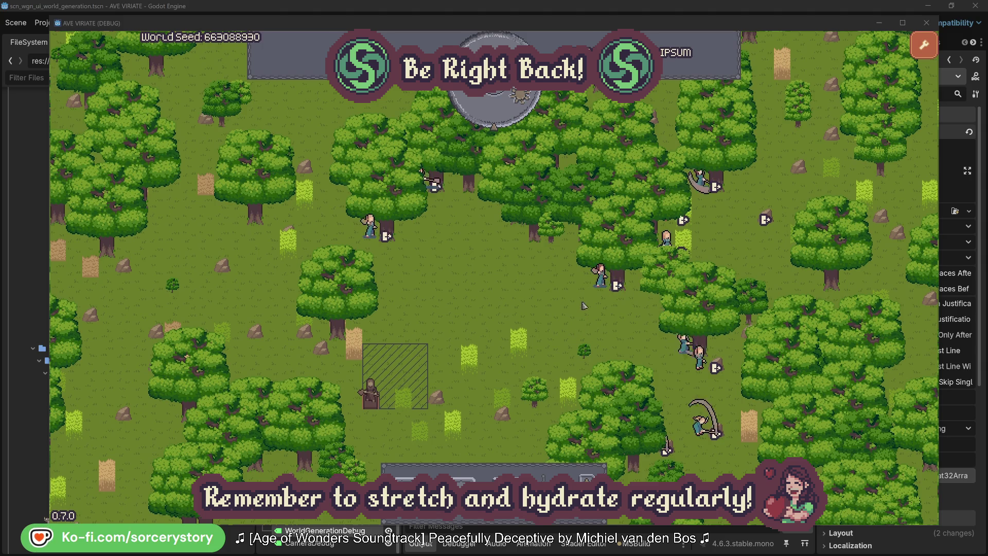
# Inspect villager Character2 and the oak it works on, then close the details with Escape
pyautogui.click(583, 309)
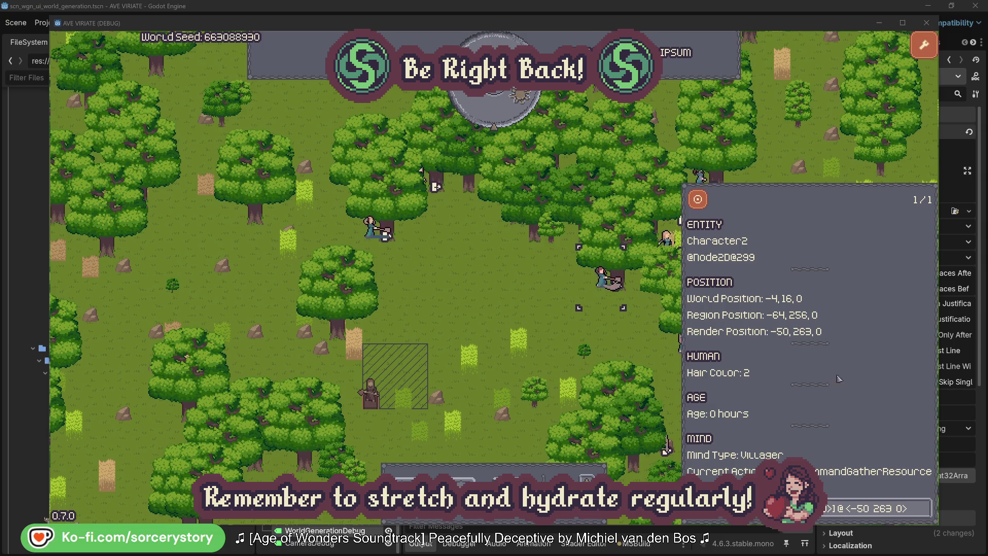
pyautogui.click(922, 509)
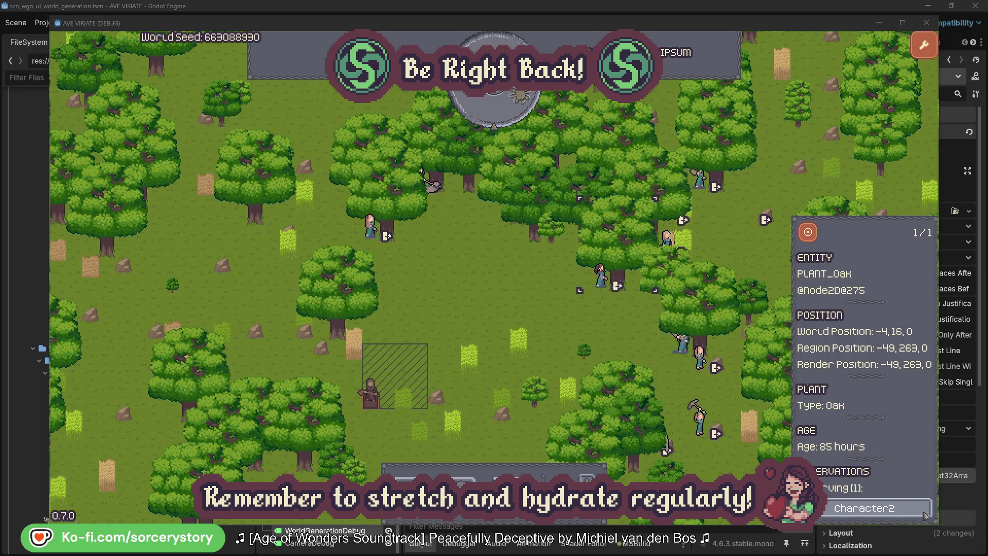
pyautogui.click(923, 513)
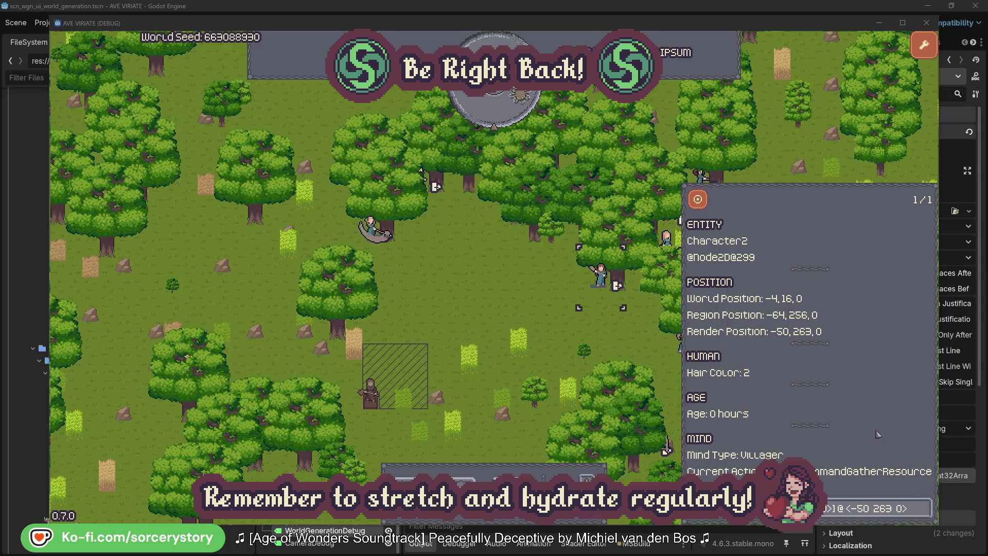
pyautogui.press('Escape')
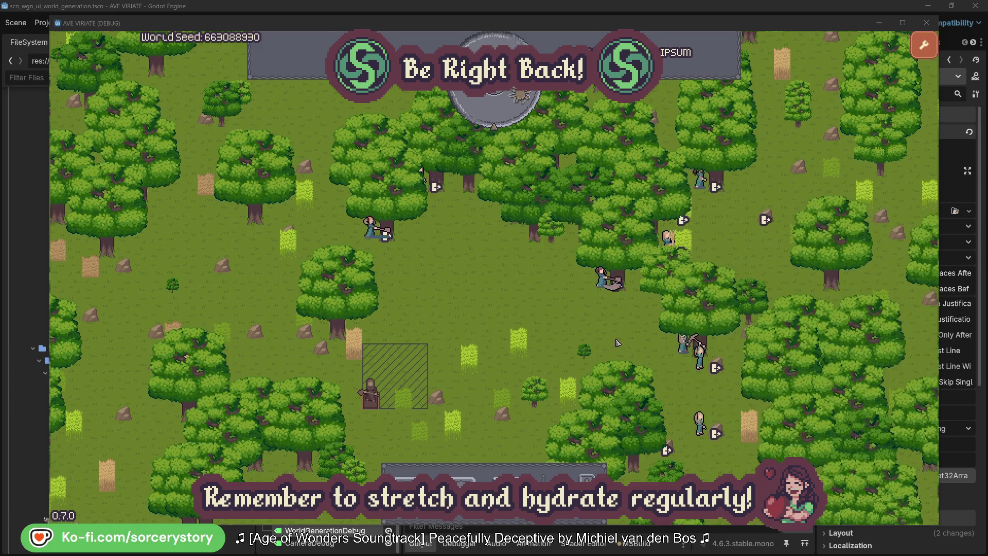
# Inspect villager Character0 and its oak tree, close the details and pass one in-game hour
pyautogui.click(371, 226)
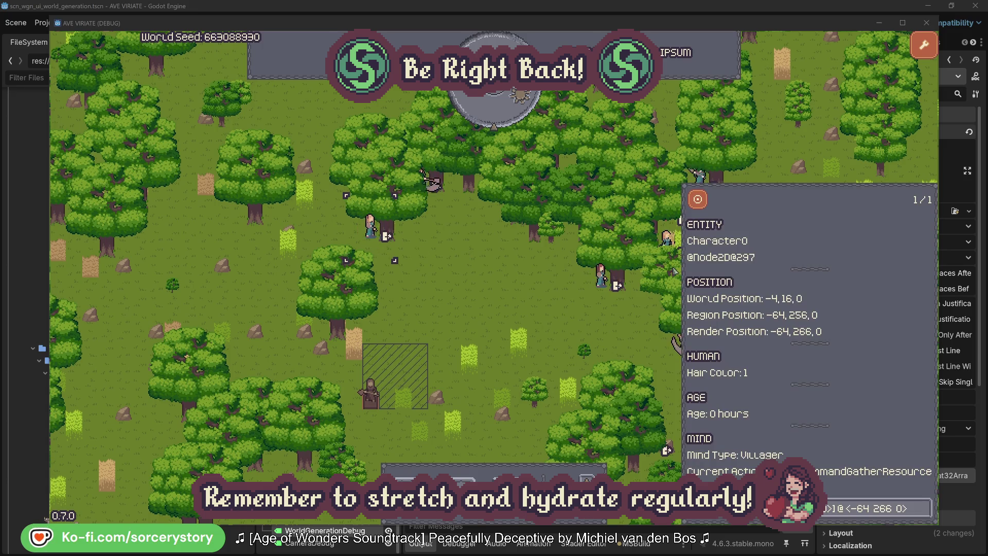
pyautogui.click(926, 504)
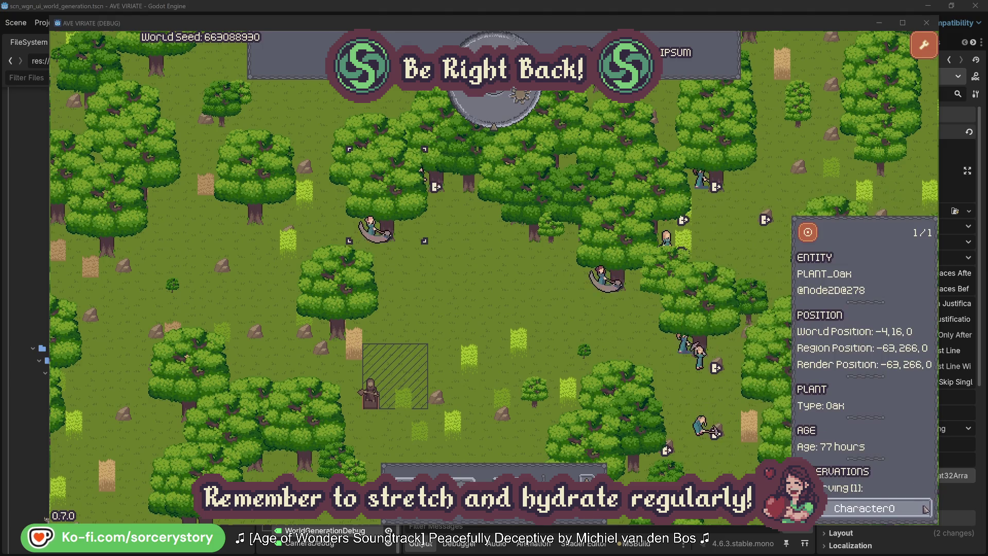
pyautogui.click(926, 508)
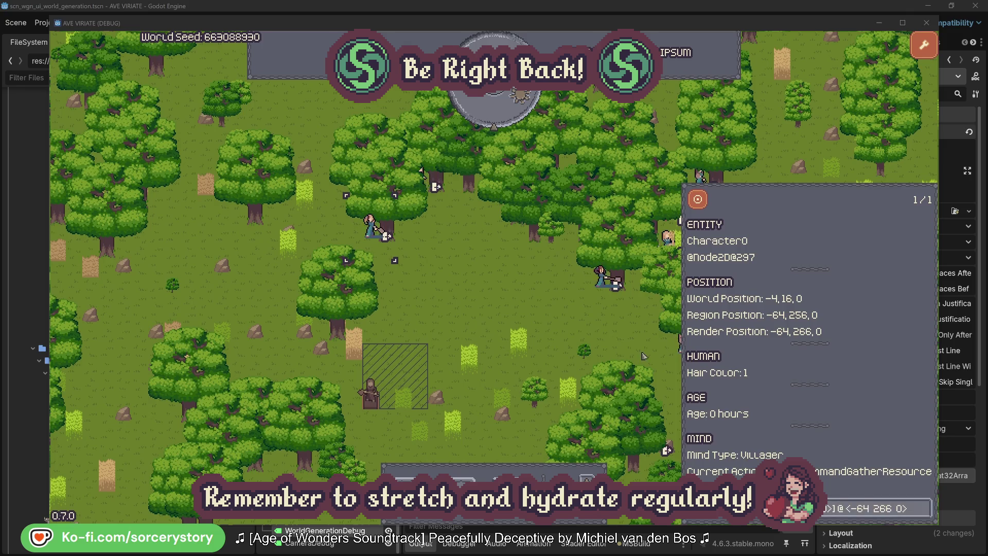
pyautogui.press('Escape')
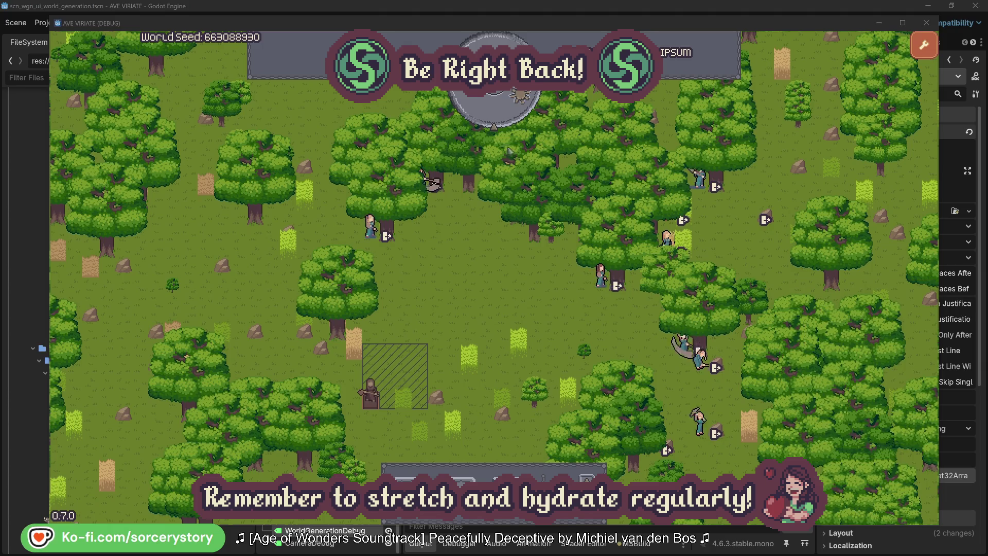
pyautogui.click(502, 117)
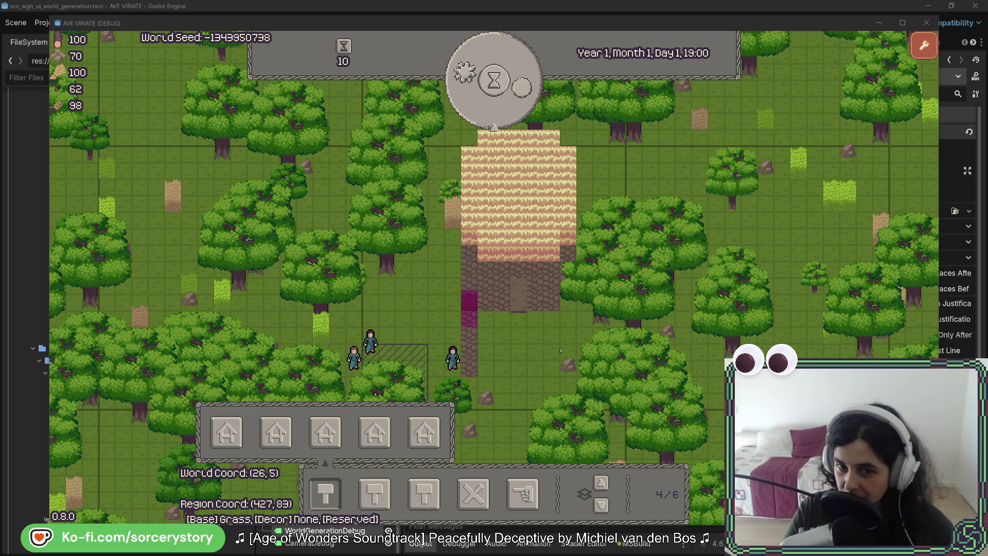
# Advance the game clock by one hour in the new world
pyautogui.click(520, 94)
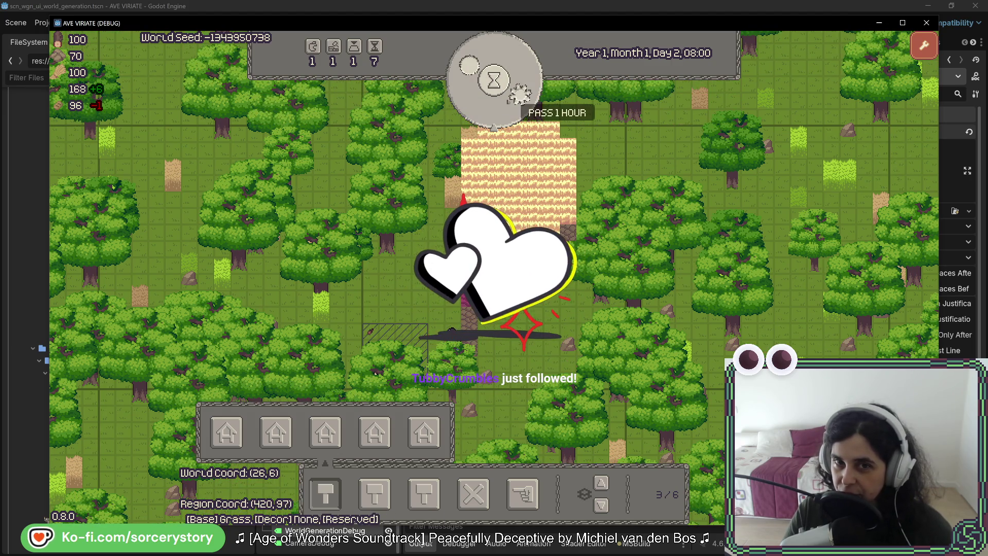
# Designate a large extraction area over the trees around the house, then leave designation mode
pyautogui.click(523, 495)
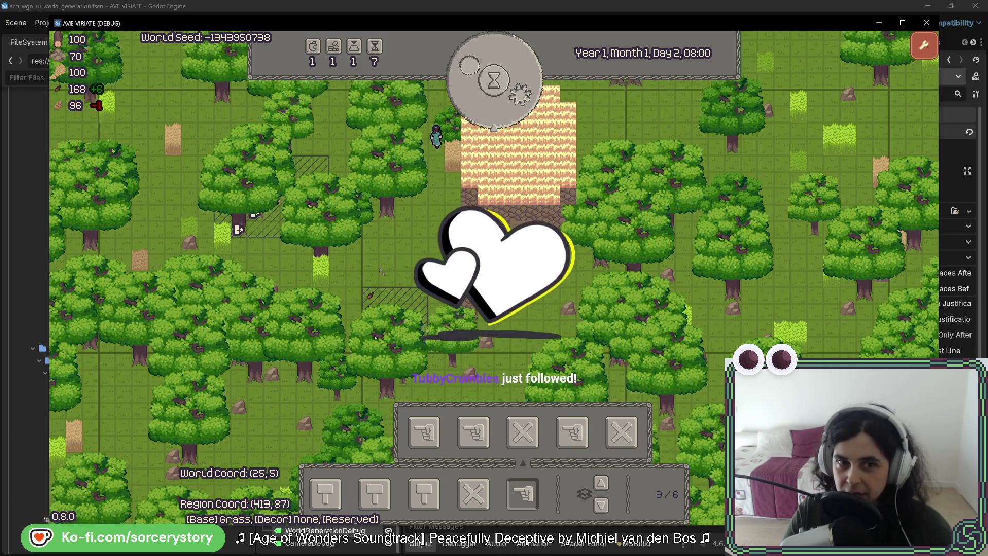
pyautogui.moveTo(155, 417); pyautogui.dragTo(745, 87)
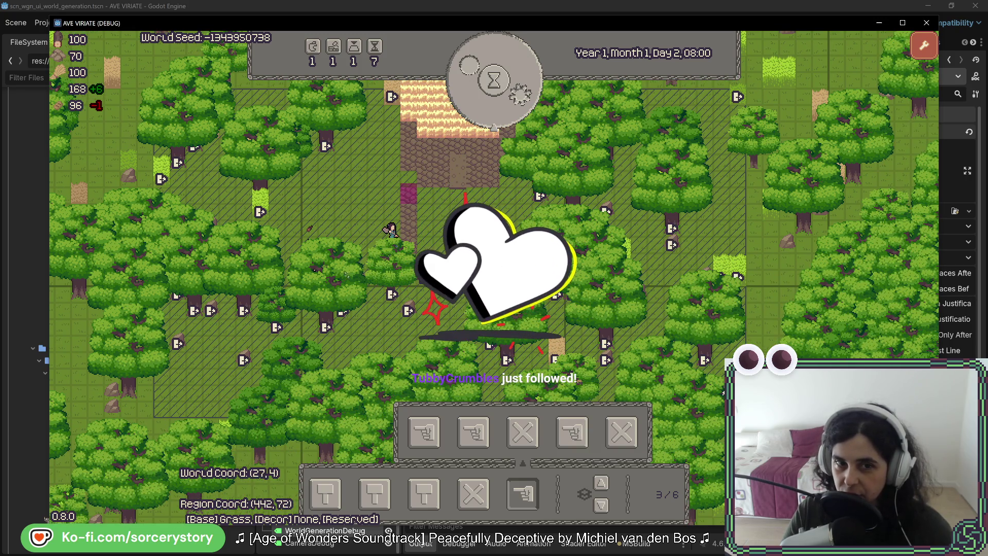
pyautogui.press('w')
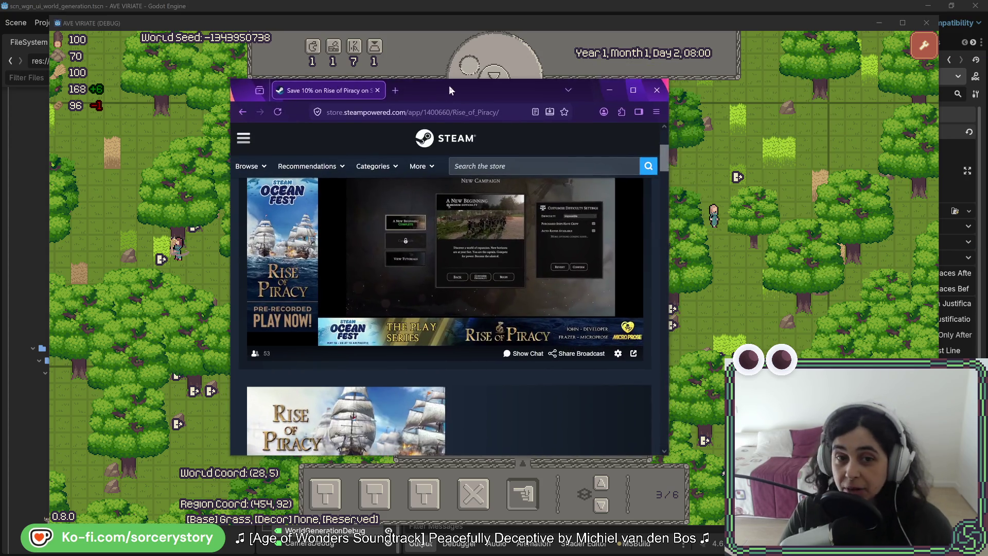
# Bring the Rise of Piracy store window over the game and play its launch trailer full screen
pyautogui.moveTo(449, 85); pyautogui.dragTo(437, 81)
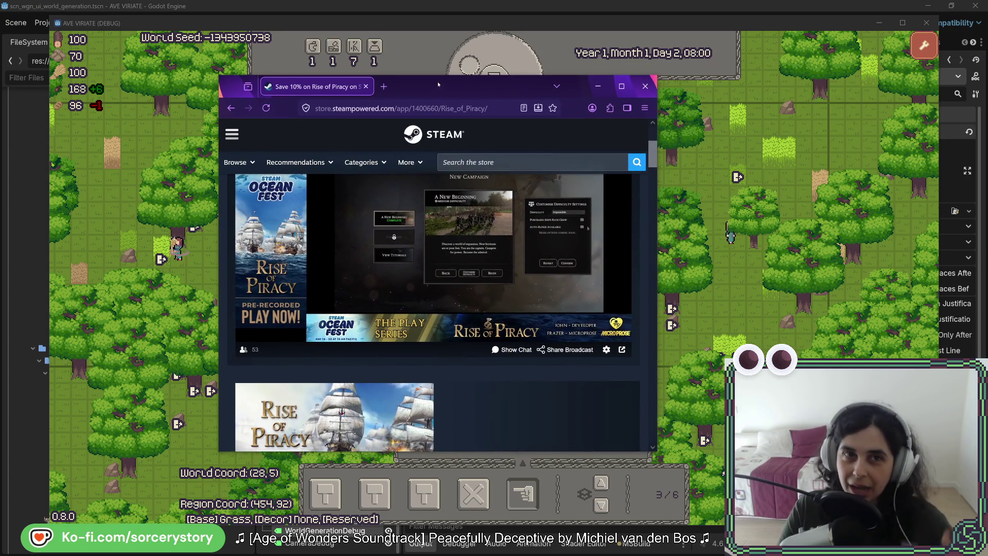
pyautogui.scroll(-1, 476, 216)
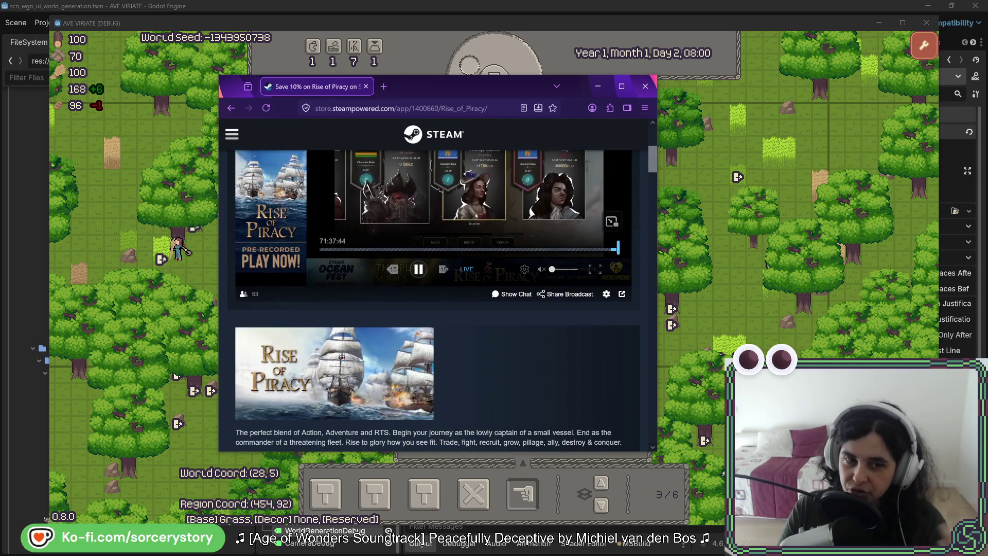
pyautogui.scroll(-1, 476, 216)
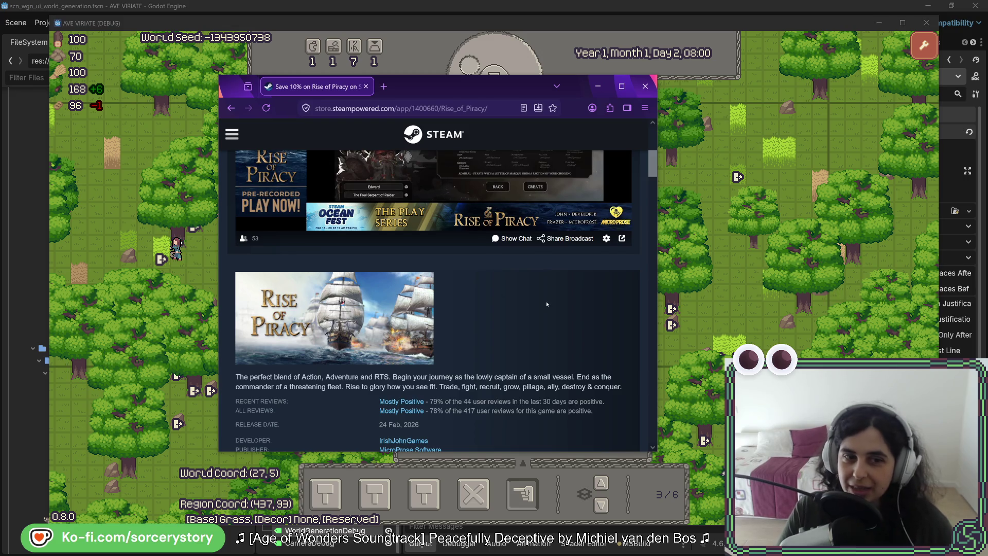
pyautogui.scroll(-1, 529, 288)
pyautogui.scroll(-1, 529, 288)
pyautogui.scroll(-3, 519, 255)
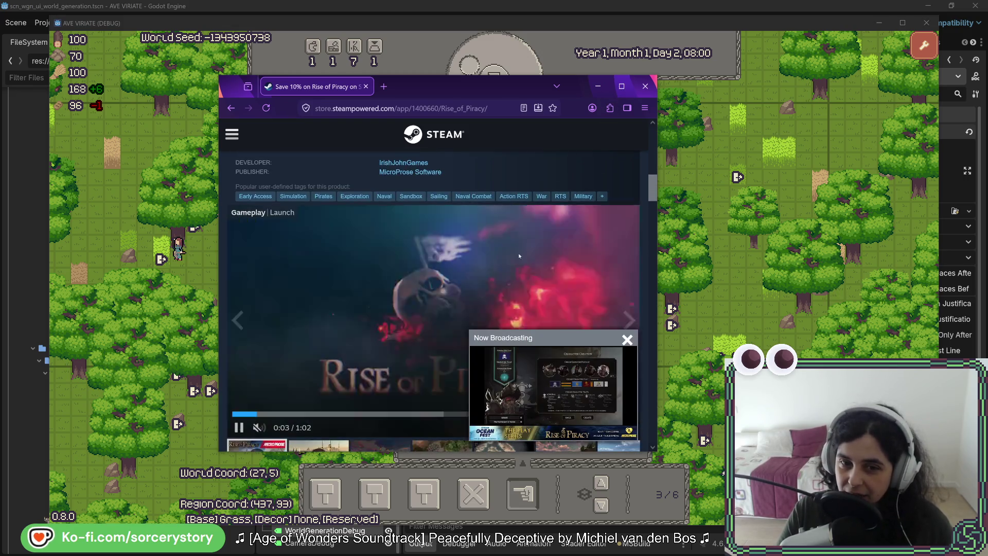
pyautogui.scroll(-1, 520, 255)
pyautogui.scroll(-1, 519, 256)
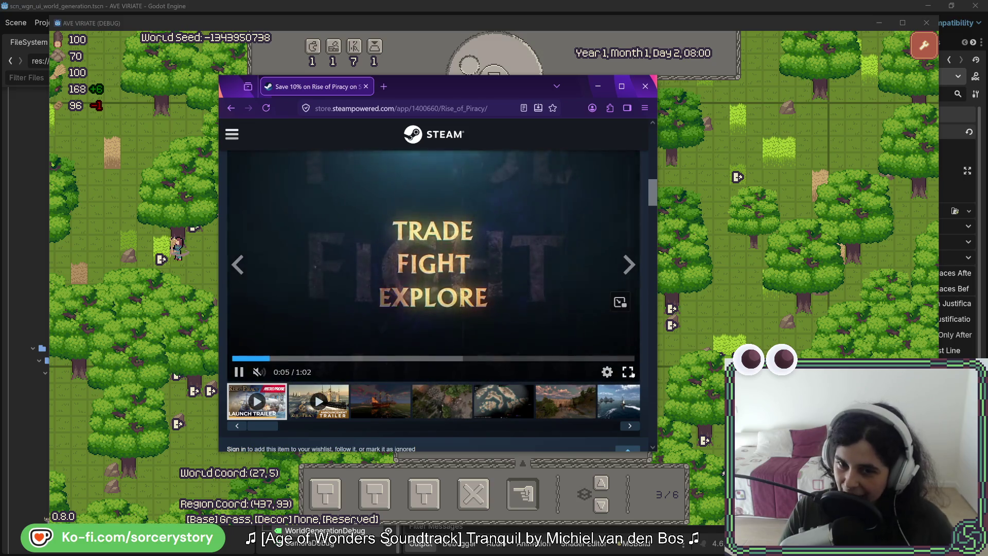
pyautogui.click(628, 372)
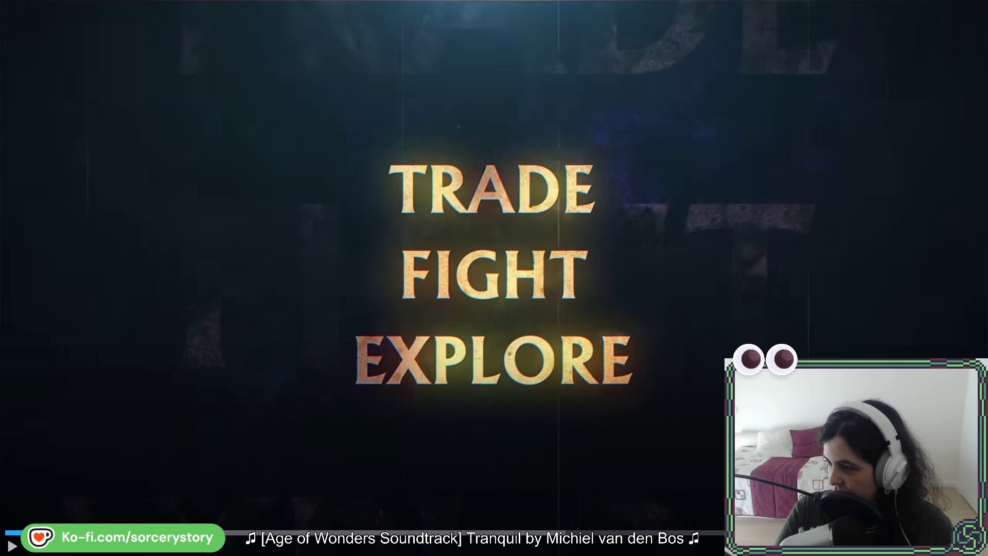
# Watch the launch trailer, pausing on the early access feature list, then exit full screen
pyautogui.click(31, 498)
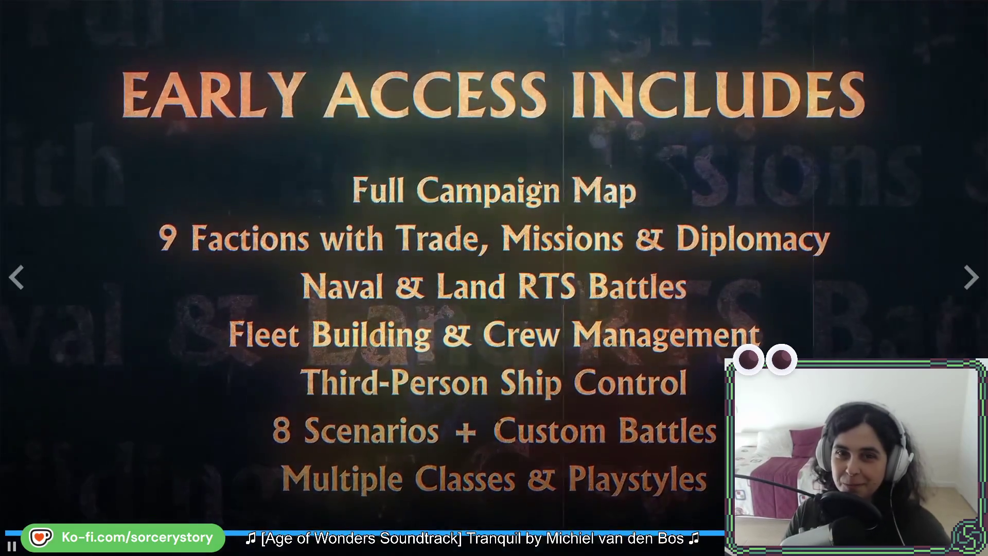
pyautogui.click(717, 184)
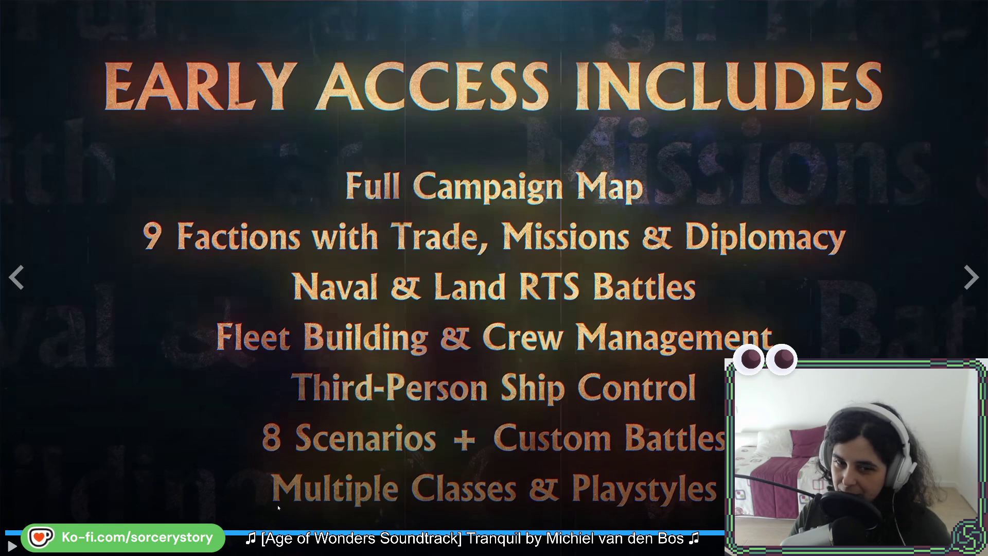
pyautogui.click(682, 456)
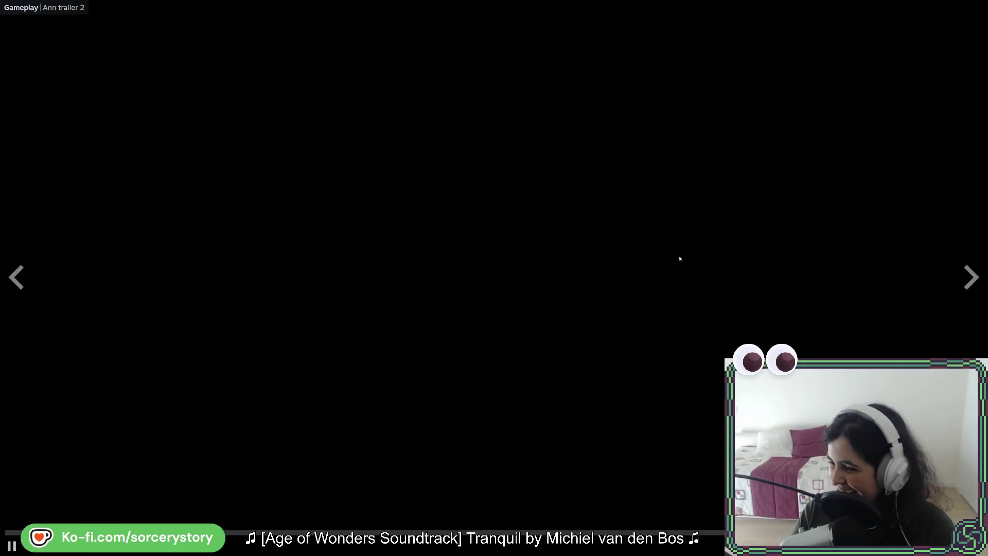
pyautogui.press('Escape')
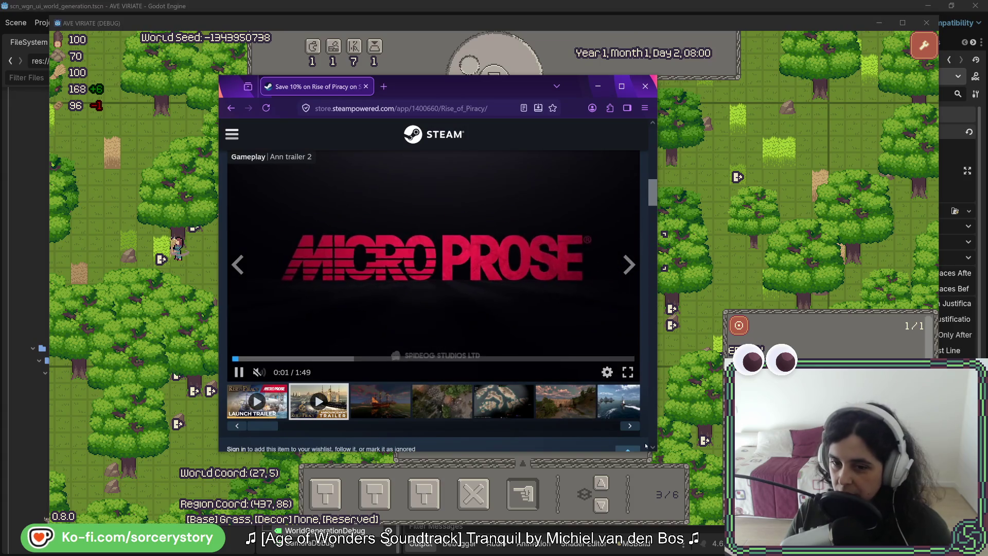
# Enlarge the store window to read the page, then move it away to reveal the game map
pyautogui.moveTo(657, 456); pyautogui.dragTo(884, 502)
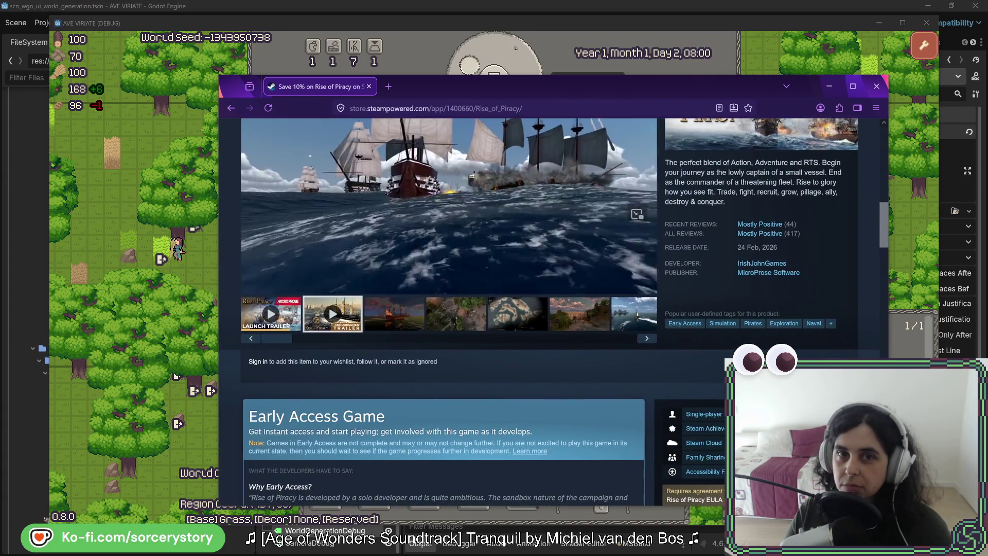
pyautogui.moveTo(534, 91); pyautogui.dragTo(403, 54)
pyautogui.scroll(-1, 272, 348)
pyautogui.scroll(-3, 271, 348)
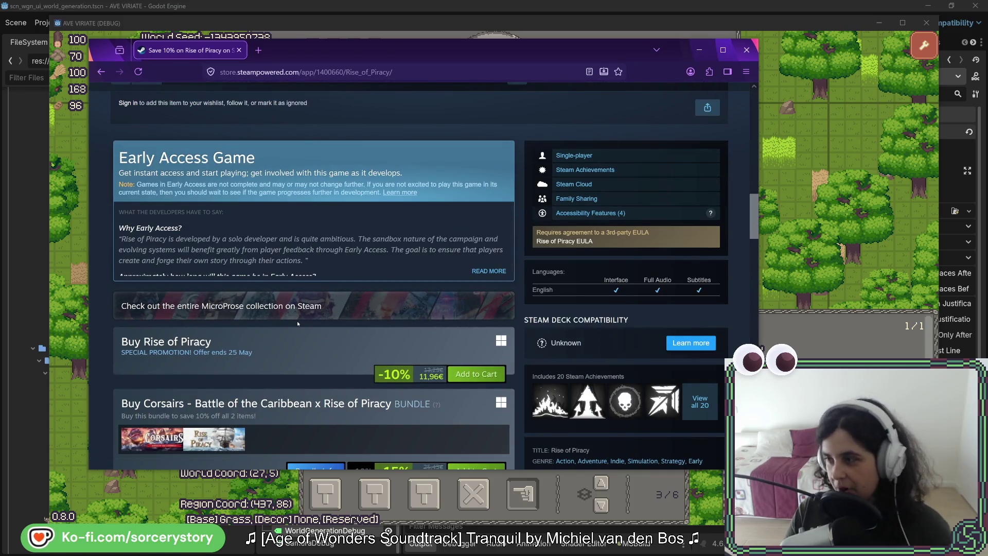
pyautogui.scroll(-2, 309, 332)
pyautogui.scroll(-1, 247, 298)
pyautogui.scroll(-4, 256, 283)
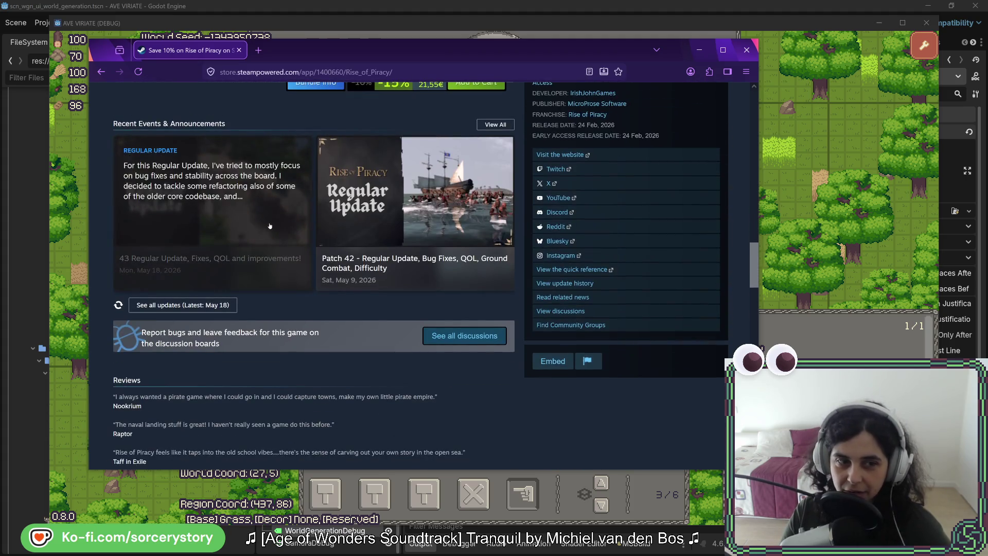
pyautogui.scroll(-3, 330, 293)
pyautogui.scroll(-3, 329, 284)
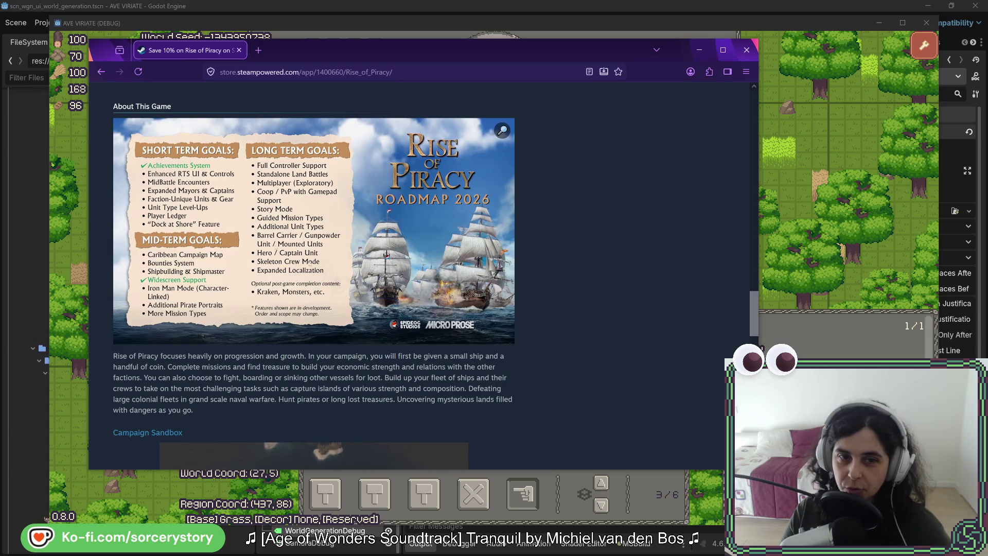
pyautogui.scroll(-1, 390, 353)
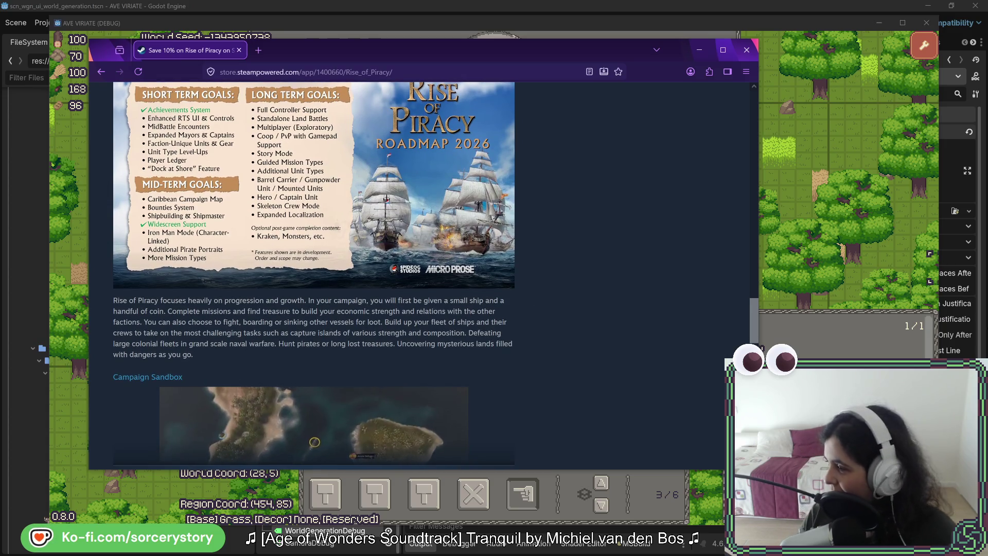
pyautogui.scroll(5, 389, 353)
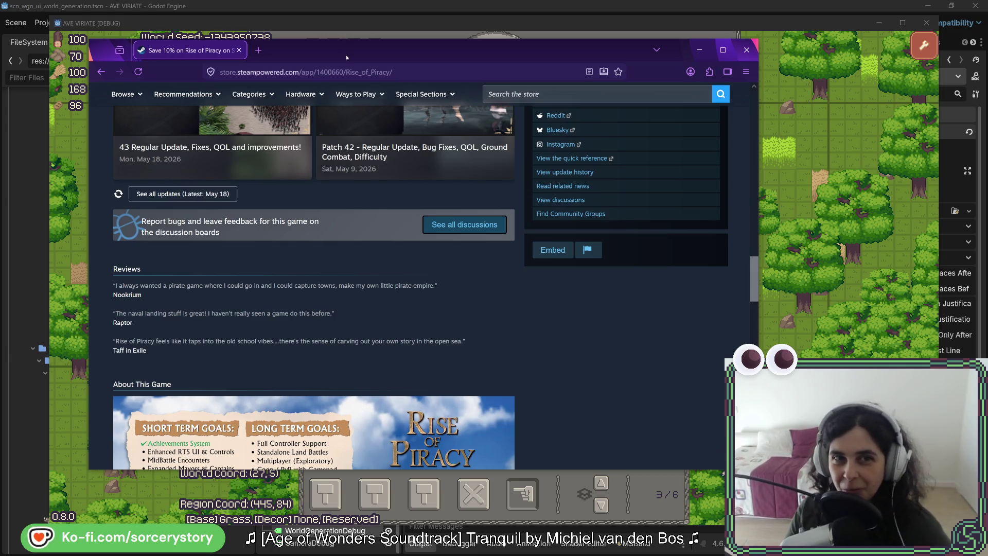
pyautogui.moveTo(346, 54); pyautogui.dragTo(987, 96)
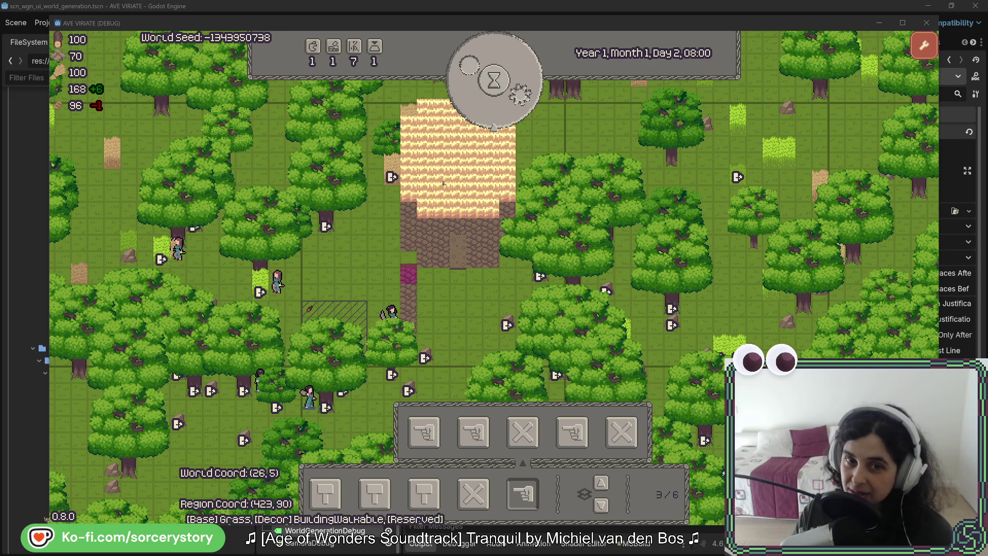
pyautogui.press('w')
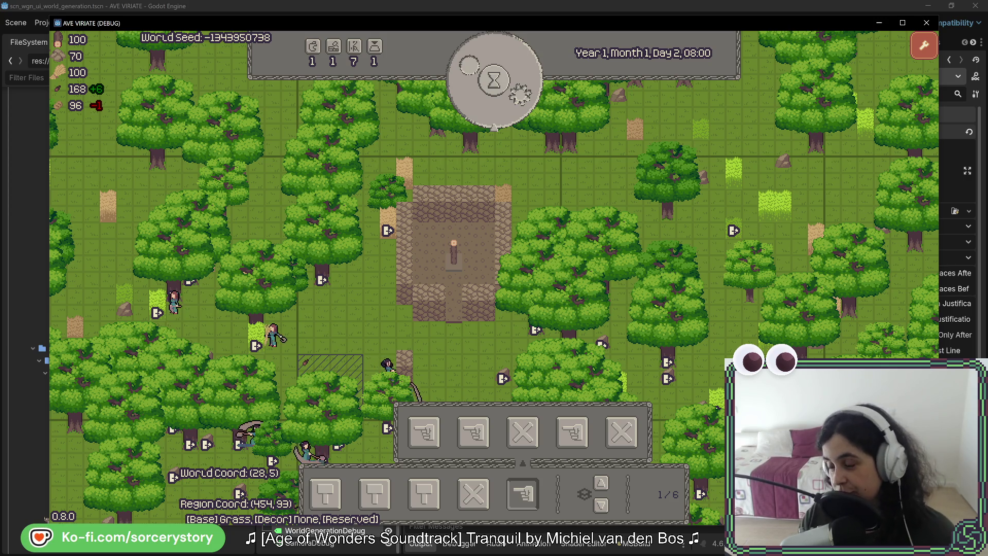
# Advance the in-game clock one hour to Day 2, 09:00
pyautogui.click(508, 110)
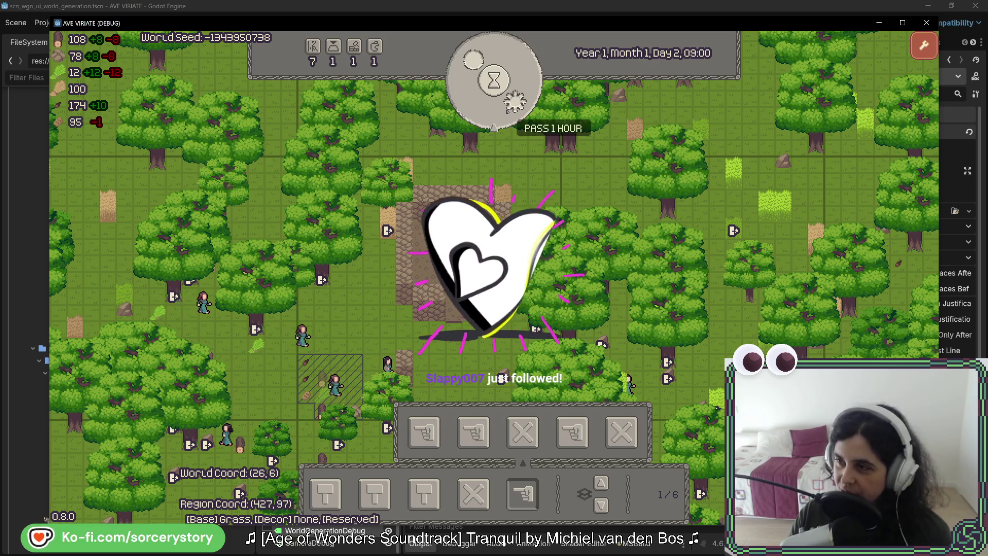
# Pass several more in-game hours until the clock reads Day 2, 20:00
pyautogui.click(508, 106)
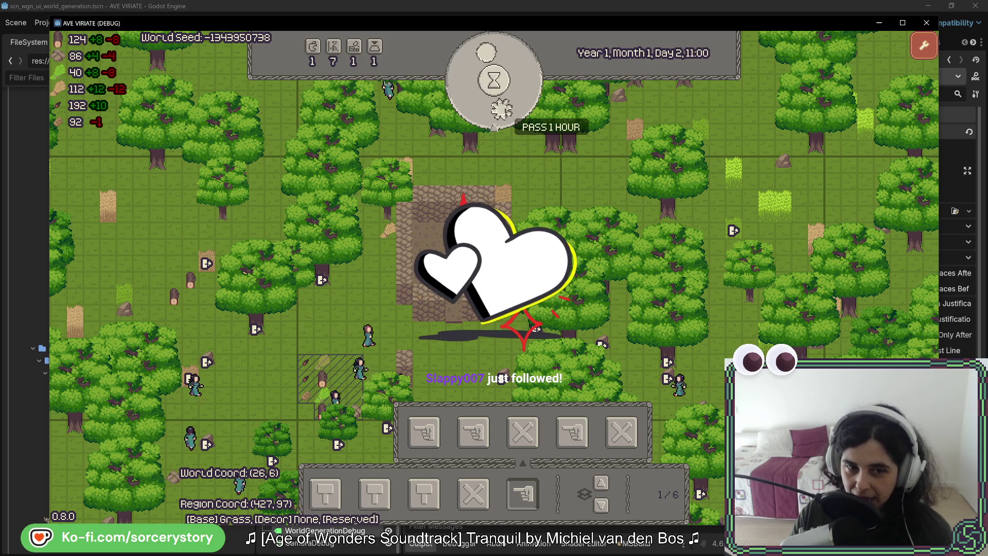
pyautogui.click(506, 110)
pyautogui.click(506, 110)
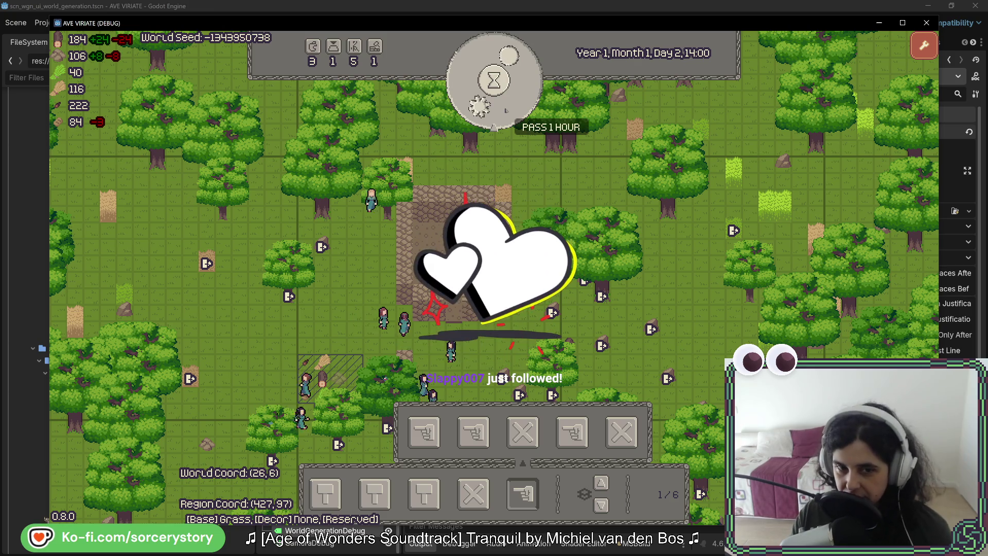
pyautogui.click(506, 110)
pyautogui.click(506, 110)
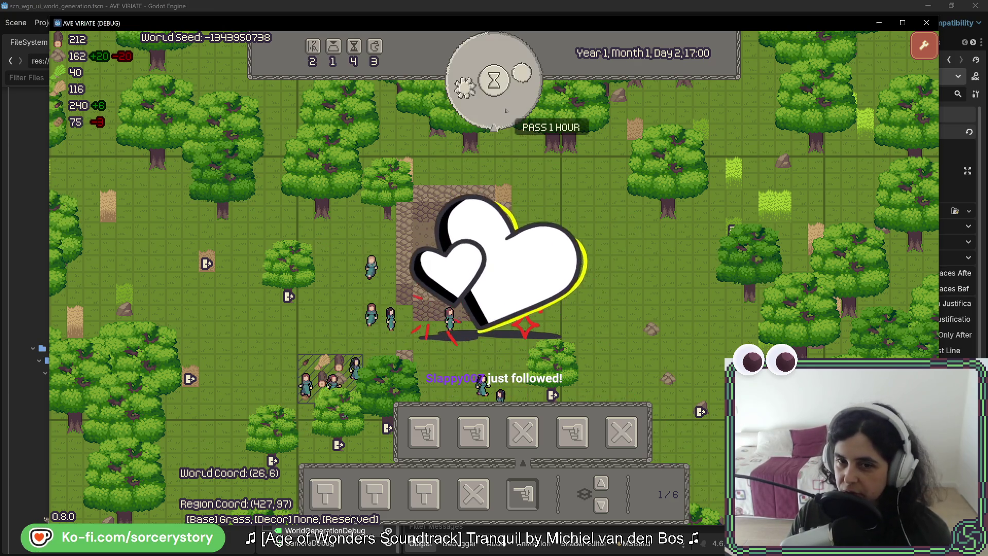
pyautogui.click(506, 111)
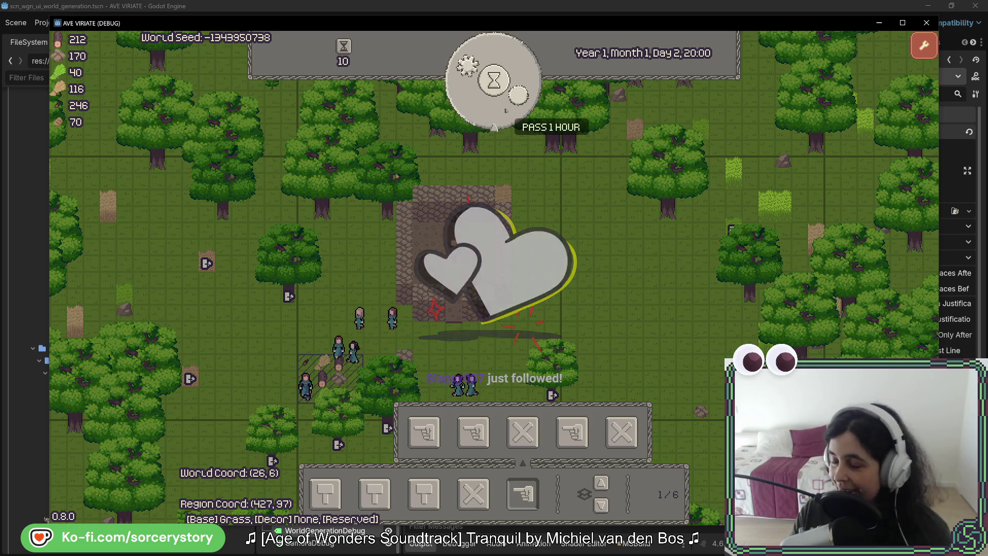
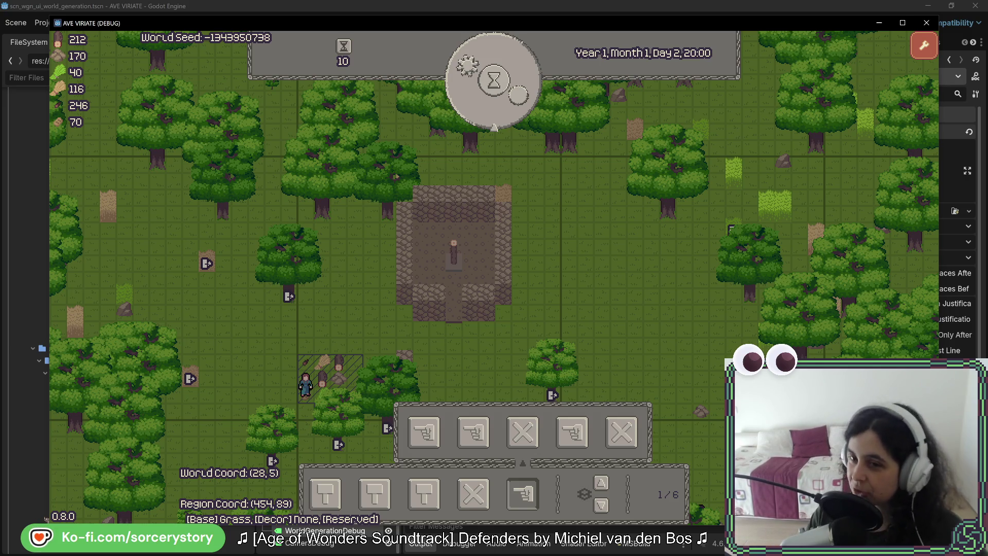
# Rebuild and run the game, start the WorldGen debug scene and pan over the map
pyautogui.click(926, 23)
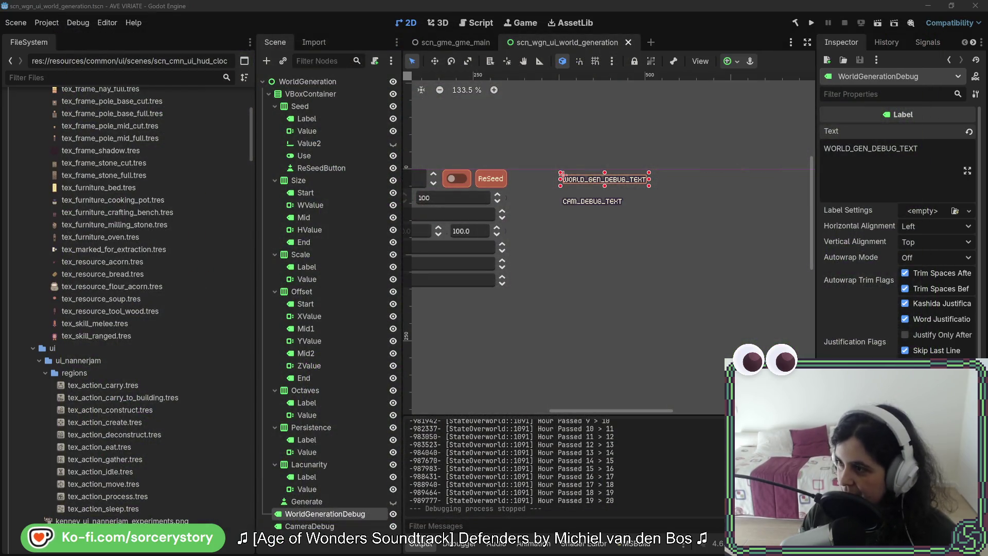
pyautogui.click(811, 22)
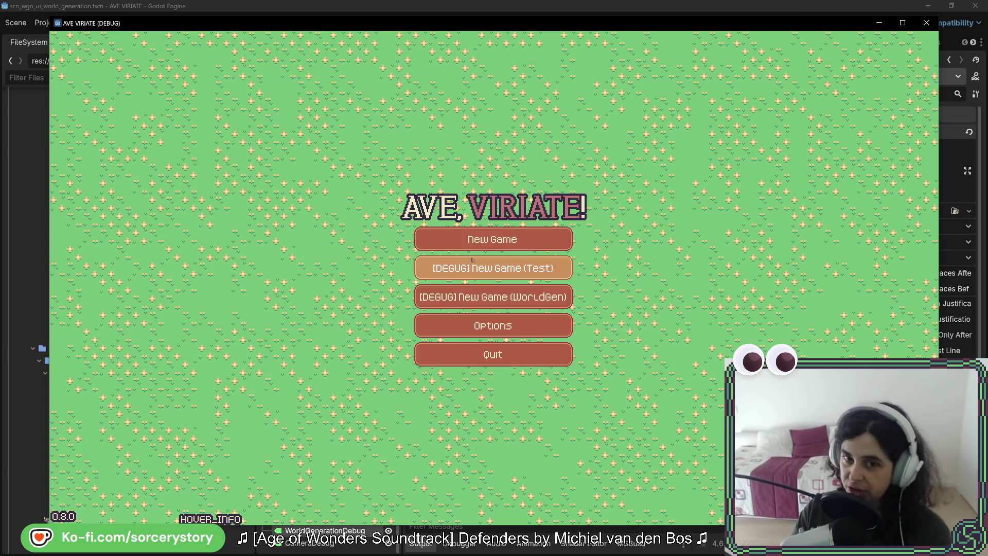
pyautogui.click(495, 296)
pyautogui.press('Up')
pyautogui.press('Right')
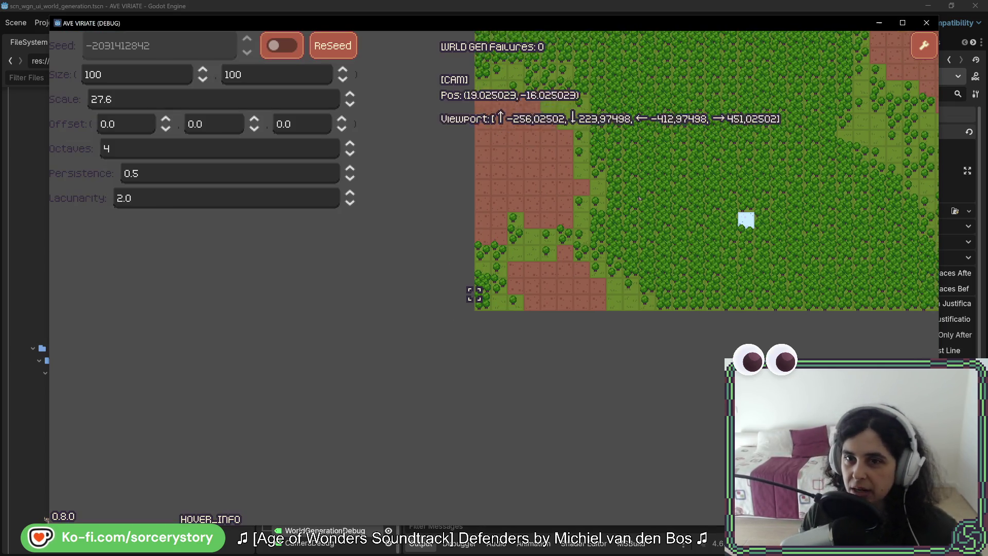
pyautogui.press('Up')
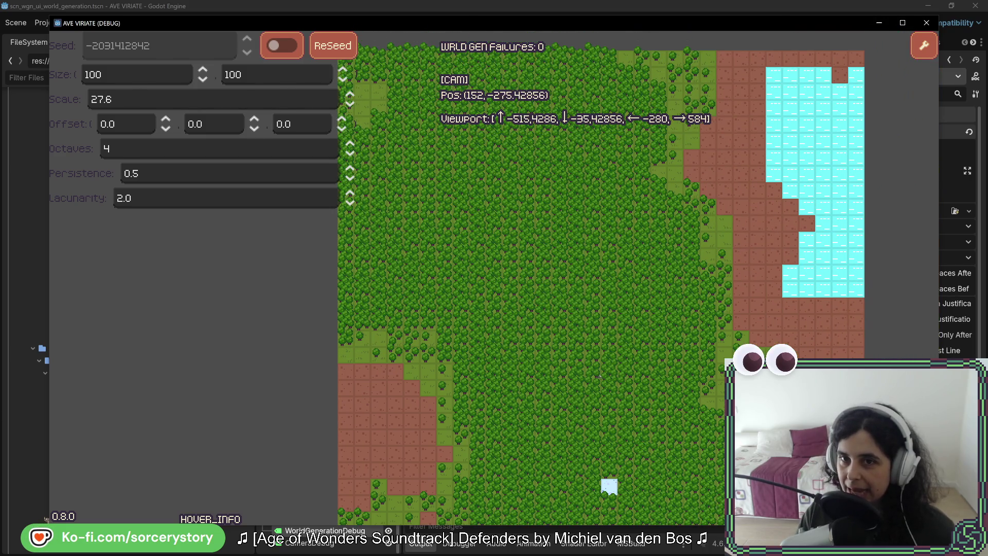
# Reseed the world several times until a large dirt-ringed lake appears, then return to the editor
pyautogui.click(332, 46)
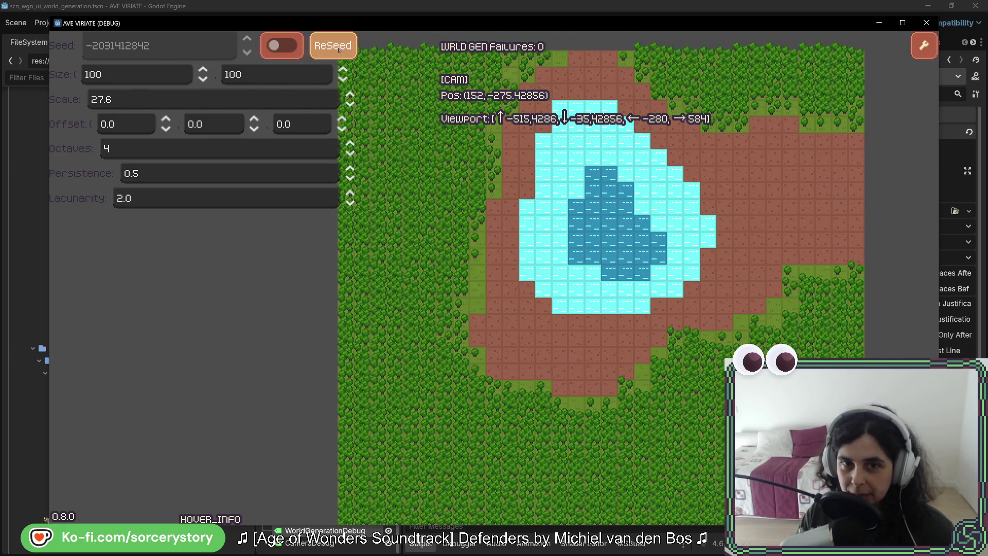
pyautogui.click(332, 46)
pyautogui.click(333, 47)
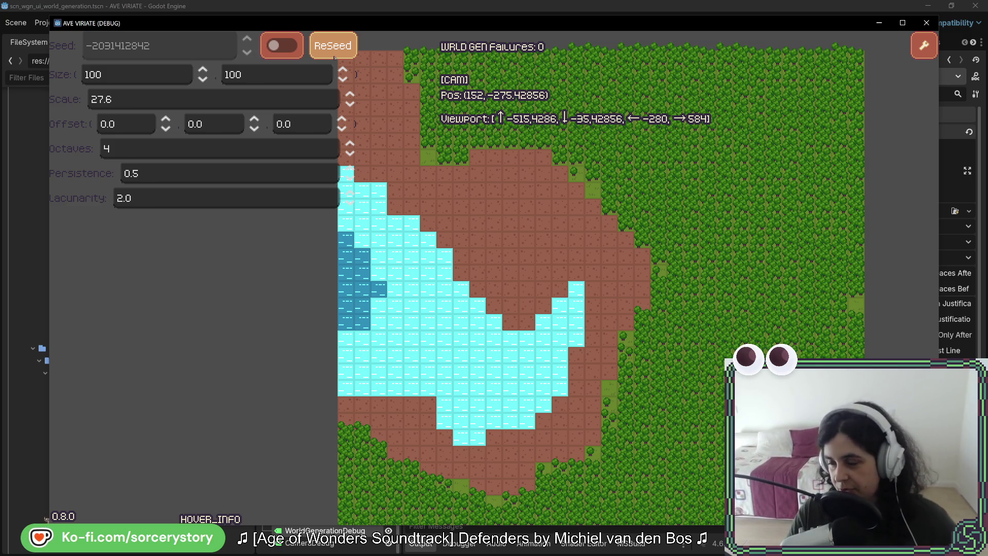
pyautogui.click(333, 65)
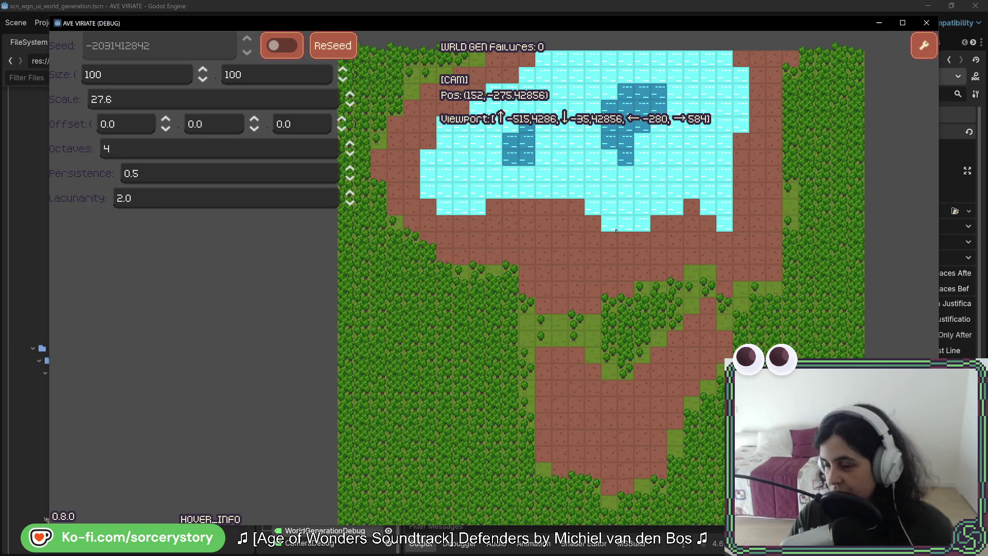
pyautogui.press('Escape')
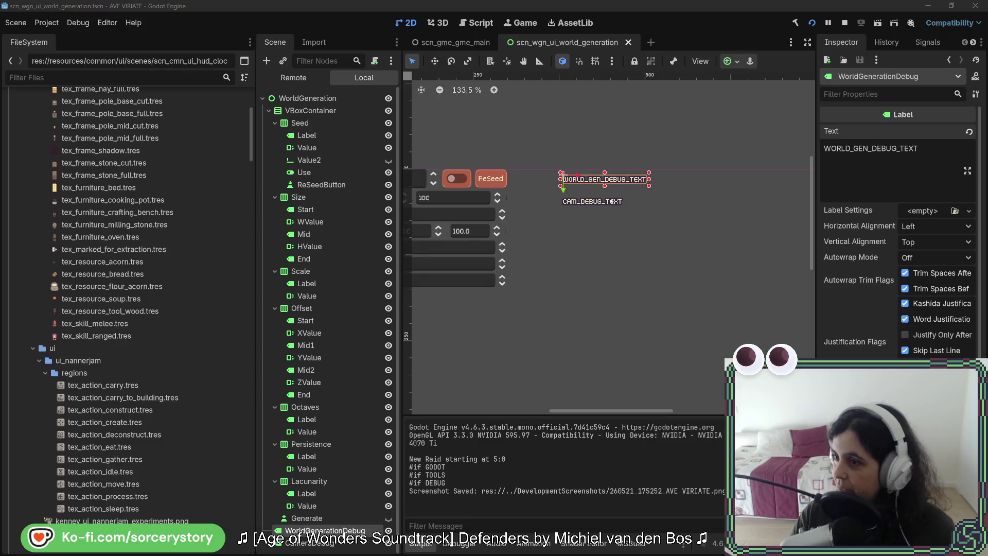
# Bring the game forward, pan the camera over the lake, then switch to Rider's StateOverworldGeneration.cs
pyautogui.press('F5')
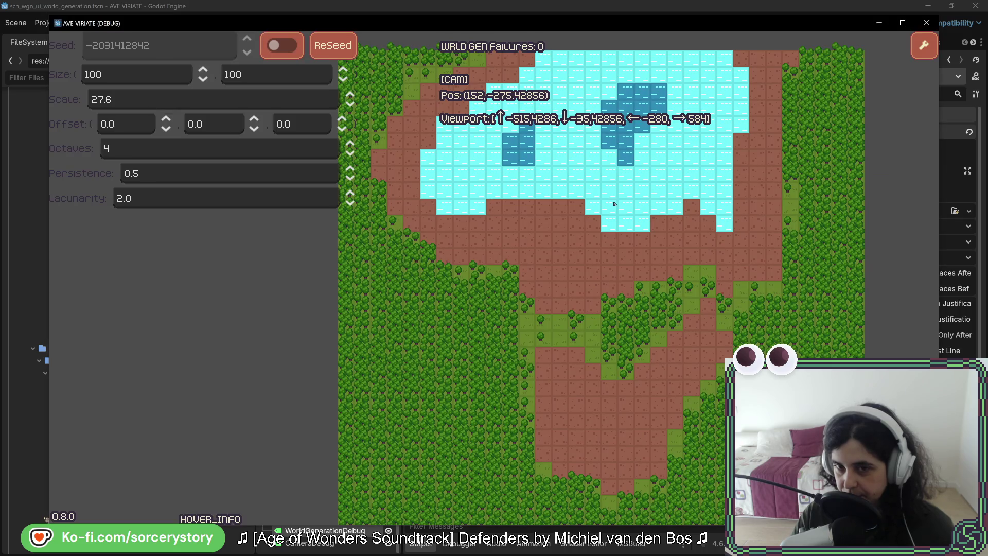
pyautogui.press('Up')
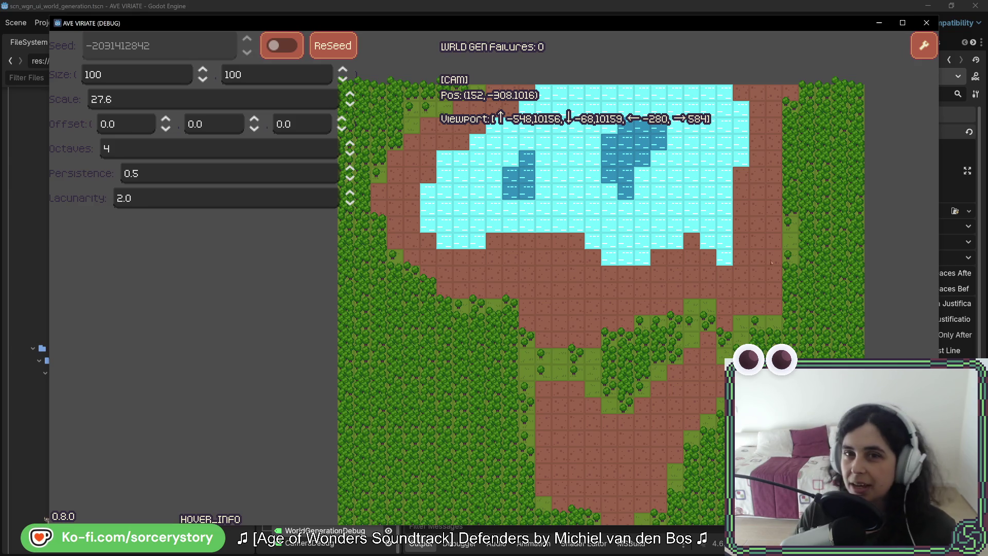
pyautogui.scroll(-1, 664, 268)
pyautogui.scroll(-1, 666, 269)
pyautogui.scroll(1, 665, 270)
pyautogui.scroll(-1, 665, 269)
pyautogui.scroll(1, 665, 269)
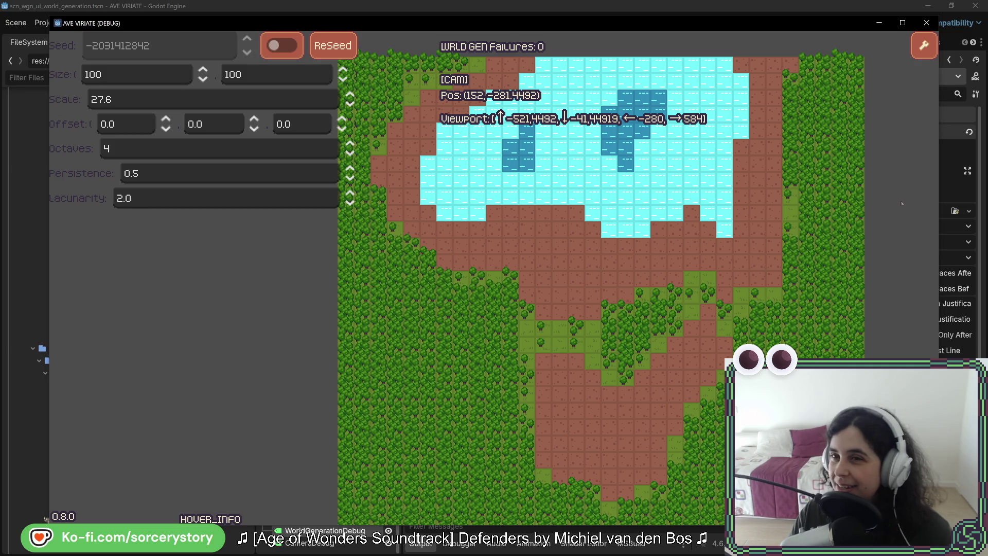
pyautogui.press('Up')
pyautogui.press('Down')
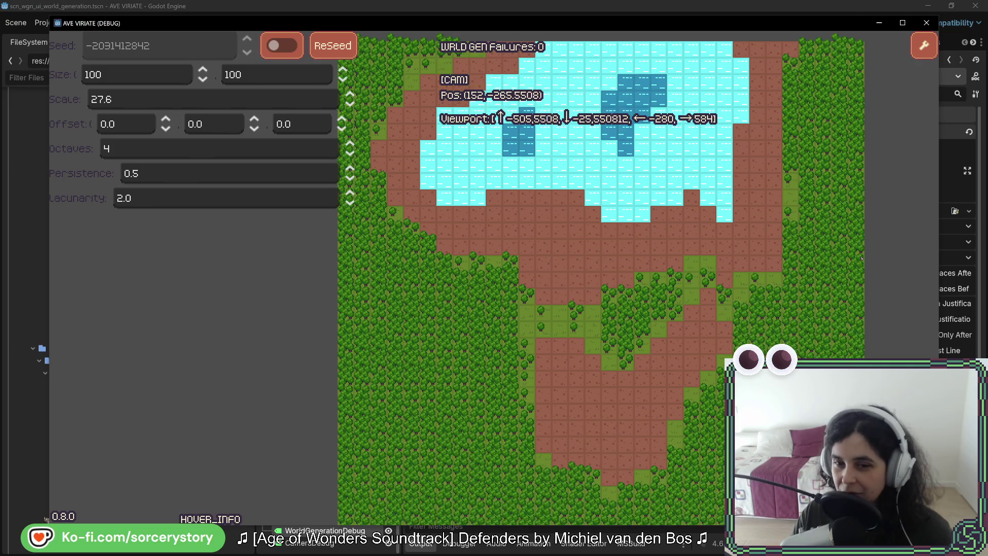
pyautogui.press('Up')
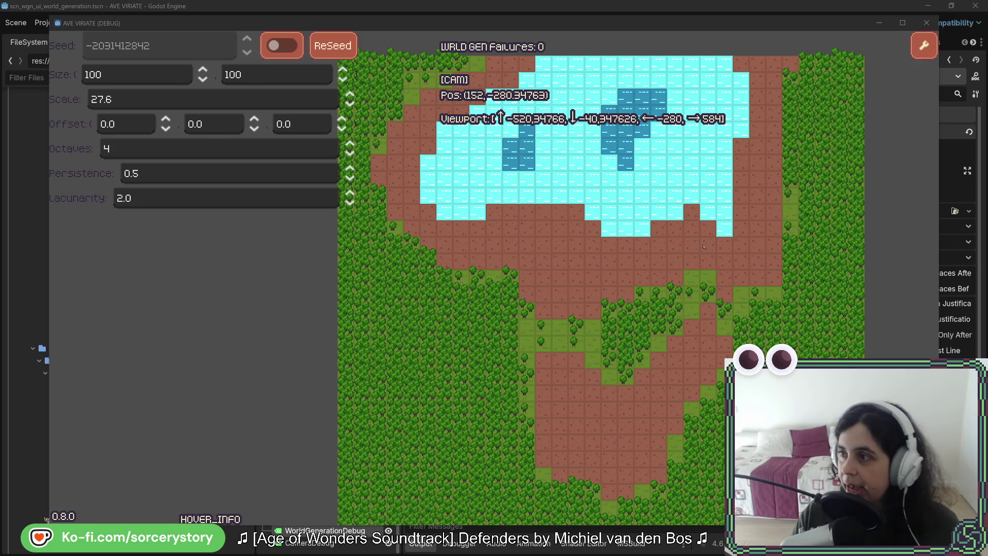
pyautogui.hotkey('alt', 'Tab')
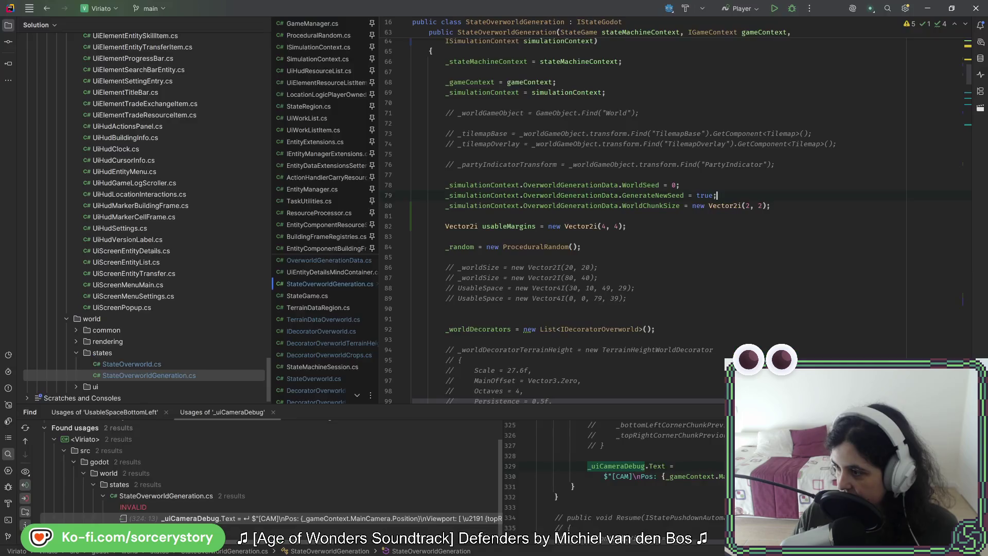
# Return to the debug game and pan the camera around the whole lake and its dirt shore
pyautogui.hotkey('alt', 'Tab')
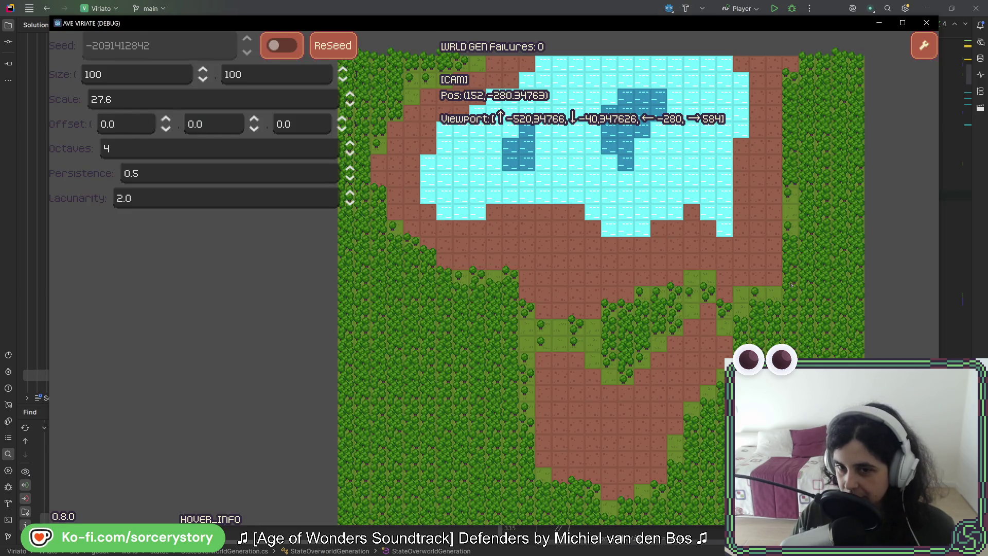
pyautogui.press('w')
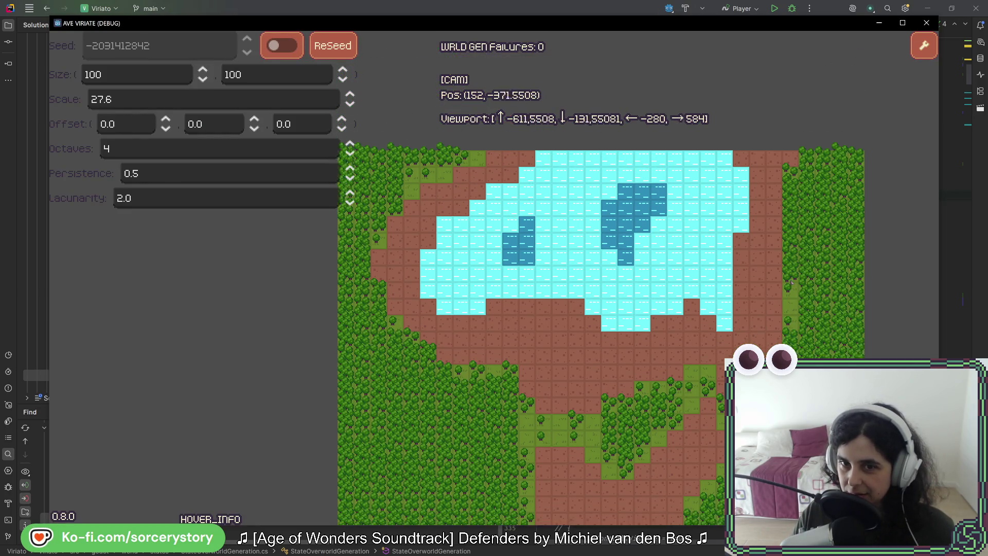
pyautogui.press('a')
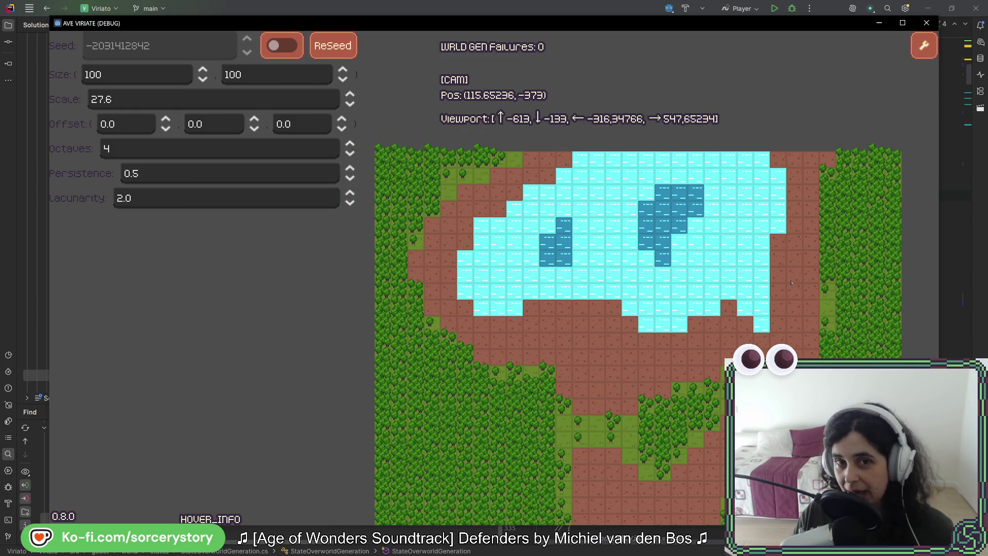
pyautogui.press('s')
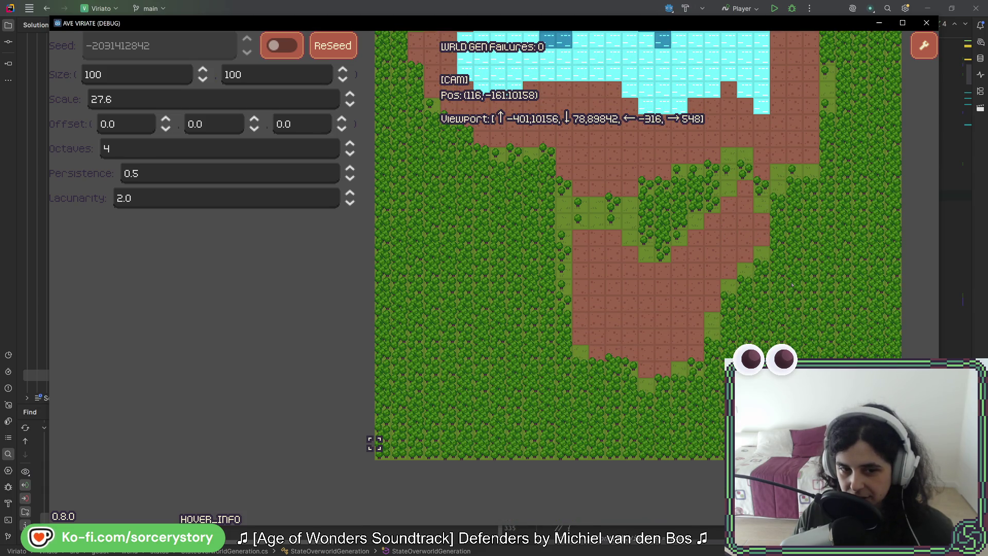
pyautogui.press('w')
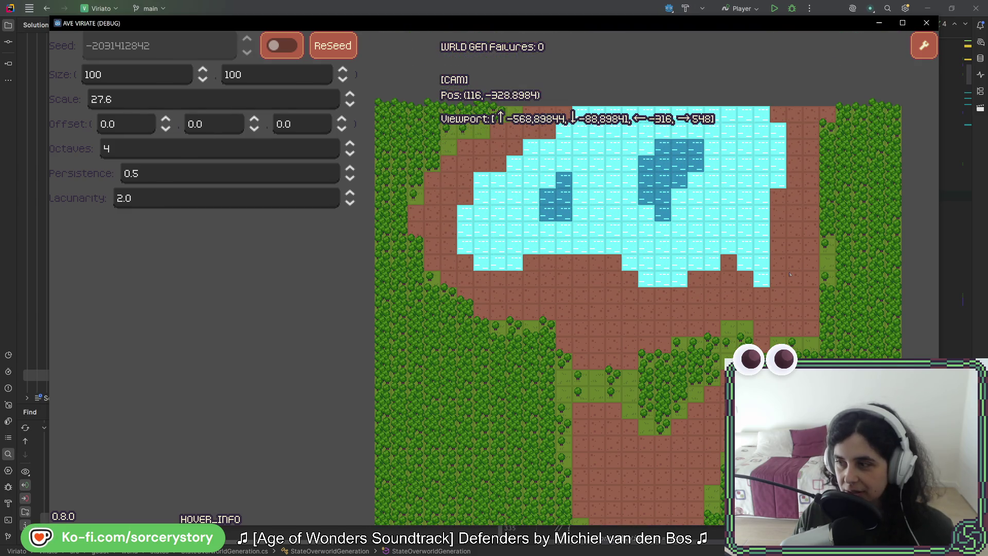
pyautogui.press('w')
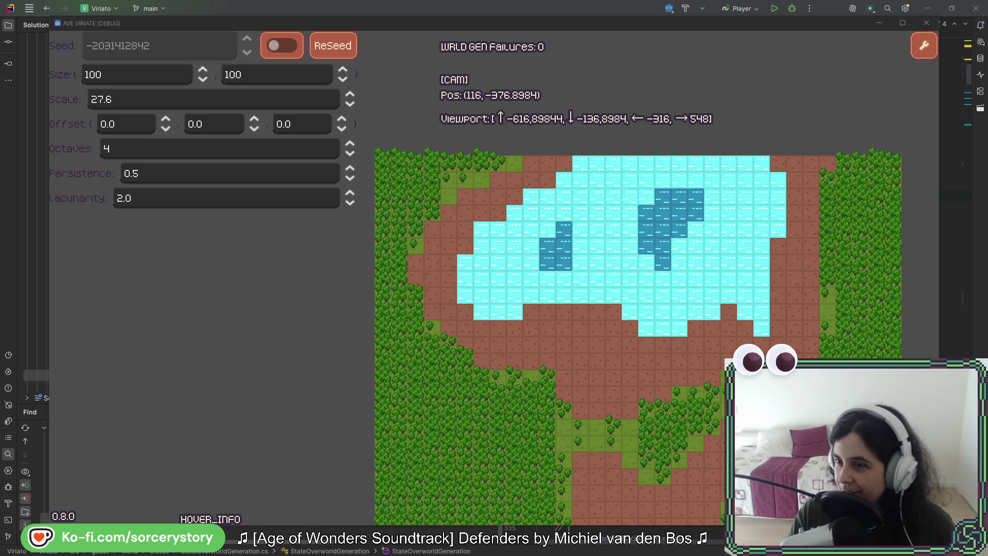
pyautogui.click(936, 134)
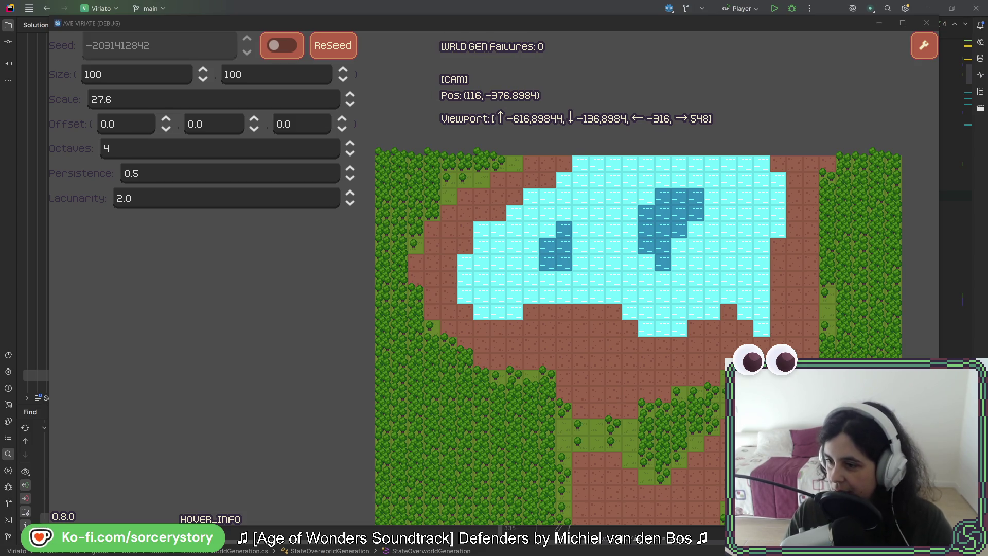
pyautogui.click(833, 78)
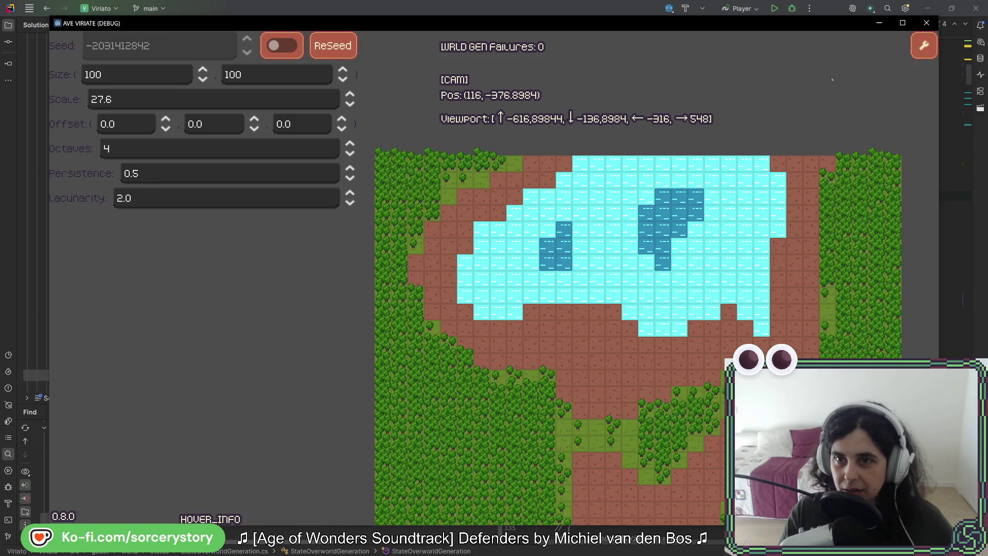
# Pan down and back up over the lake, then close the debug game window to return to Rider
pyautogui.press('s')
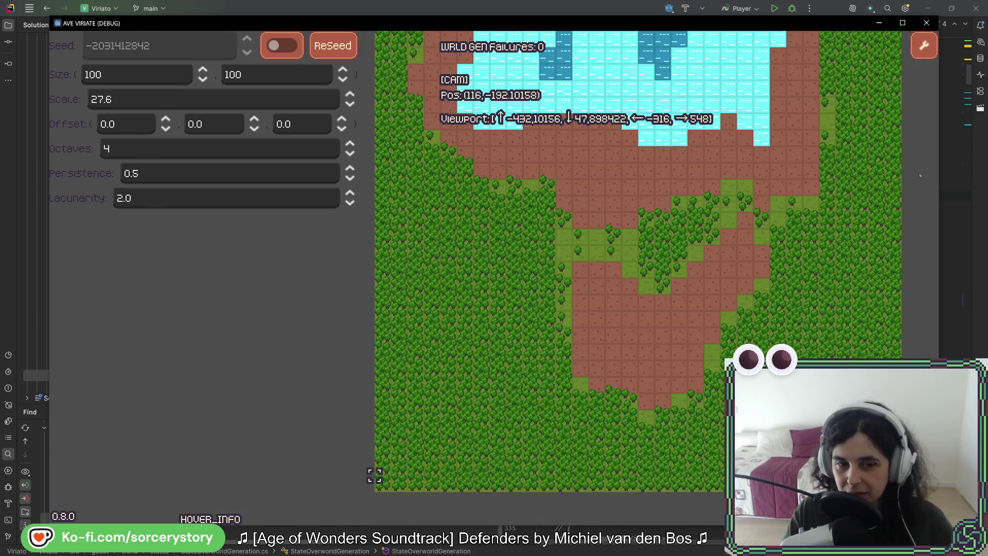
pyautogui.press('s')
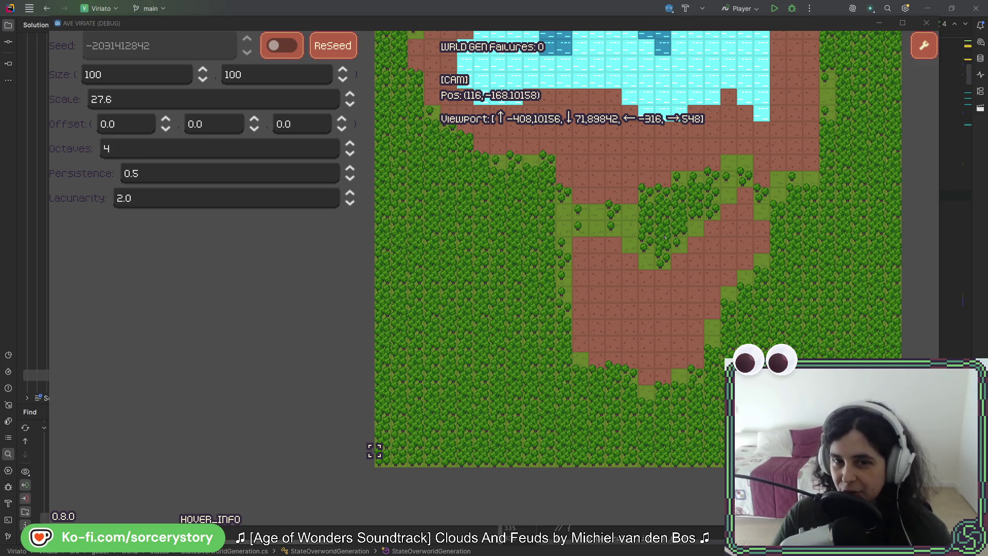
pyautogui.click(653, 304)
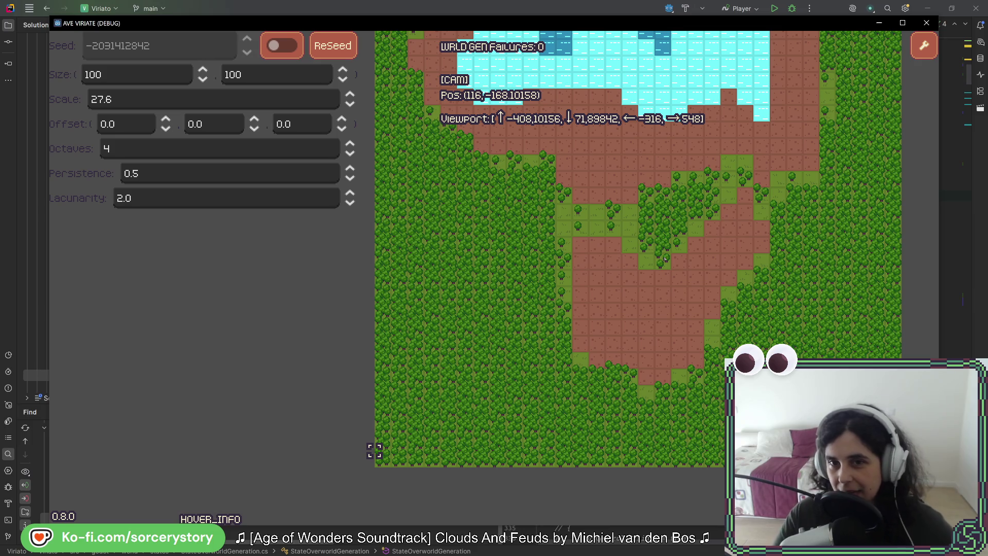
pyautogui.press('w')
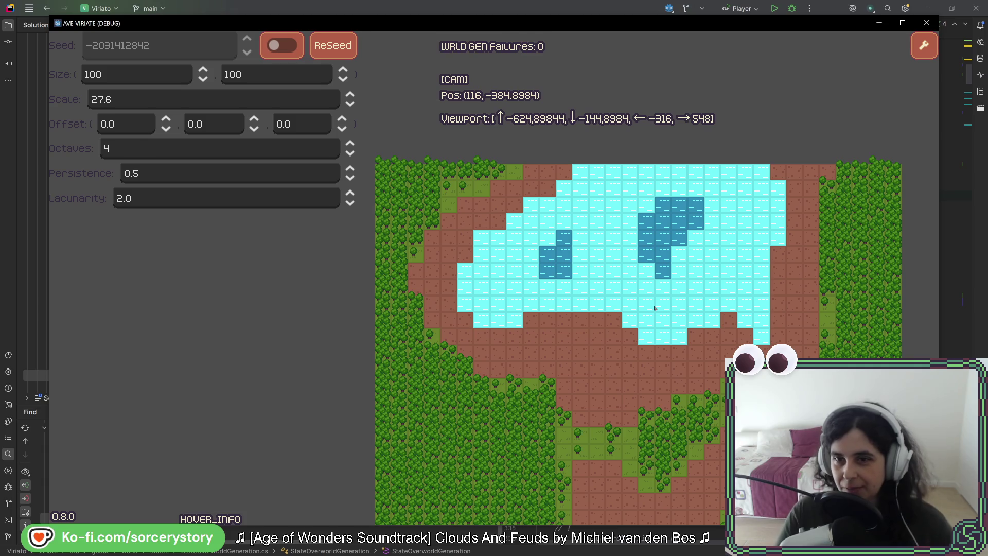
pyautogui.press('d')
pyautogui.press('d')
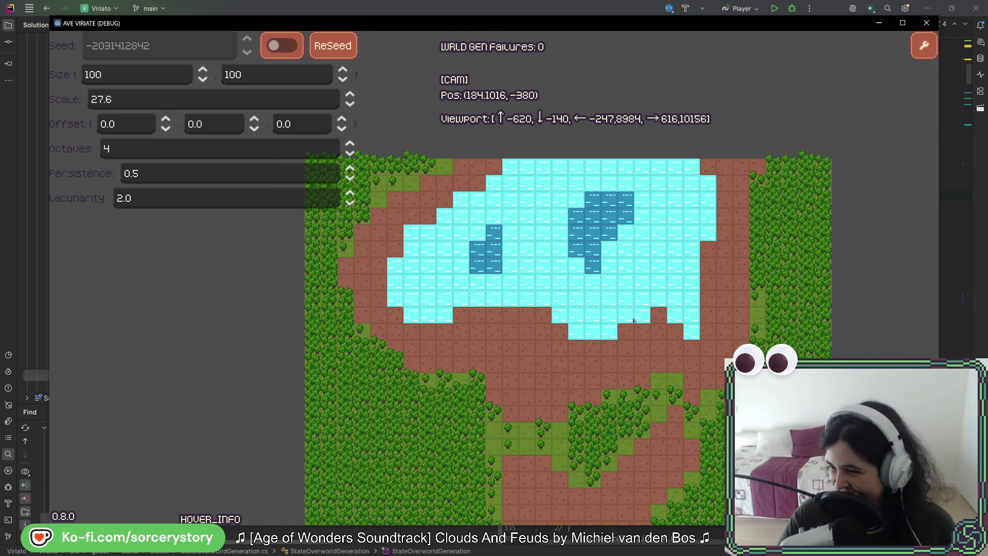
pyautogui.click(927, 22)
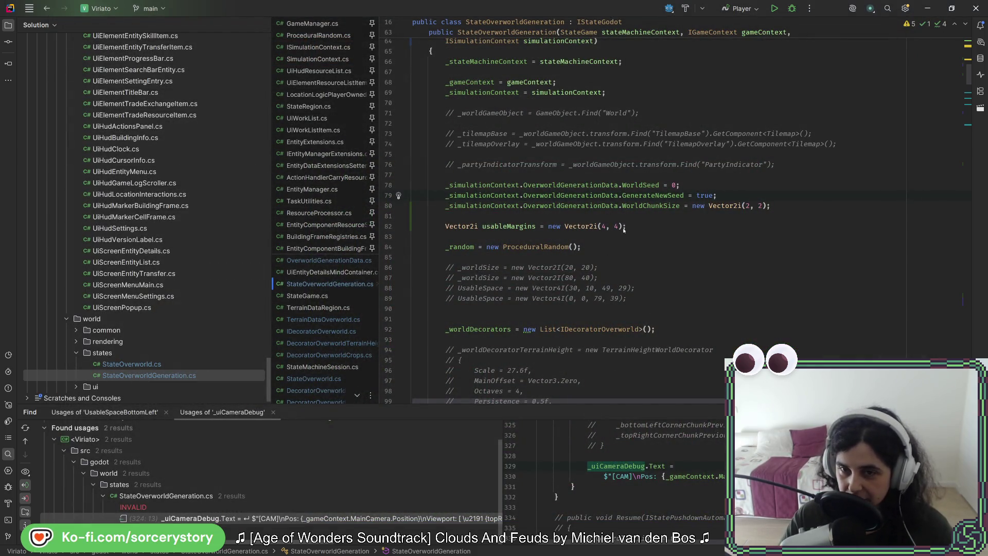
# Change the world chunk size on line 80 to Vector2i(2, 1) and run the project from Godot
pyautogui.doubleClick(761, 206)
pyautogui.write('1')
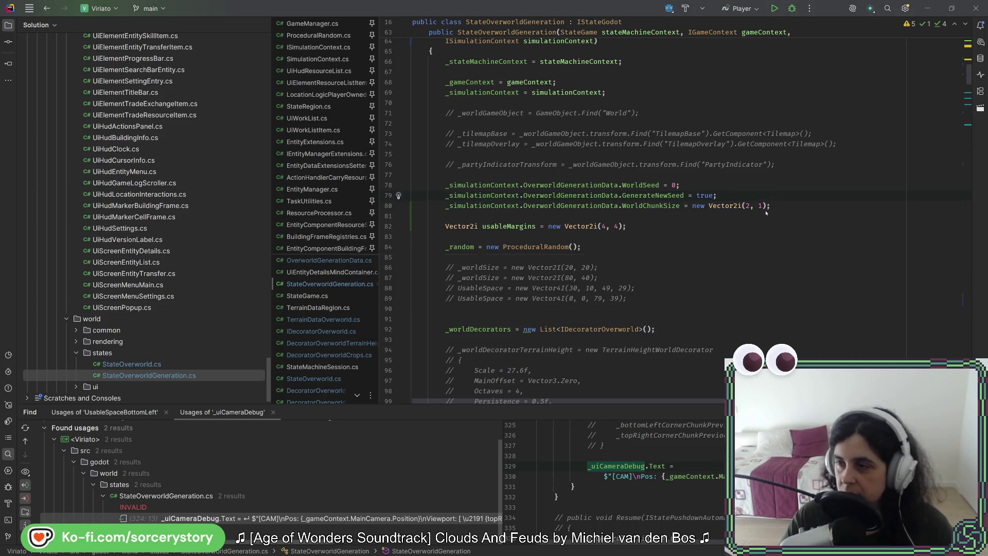
pyautogui.hotkey('alt', 'Tab')
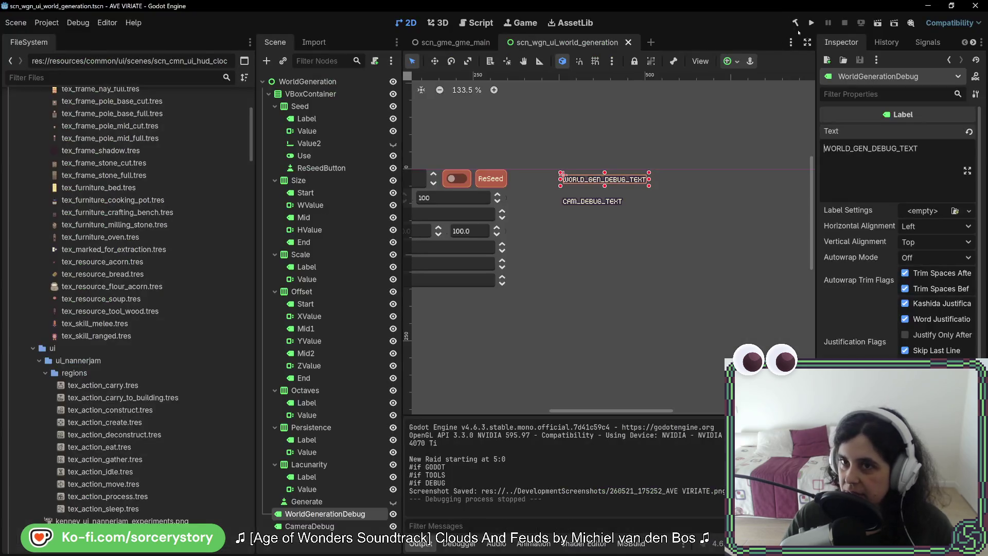
pyautogui.click(811, 24)
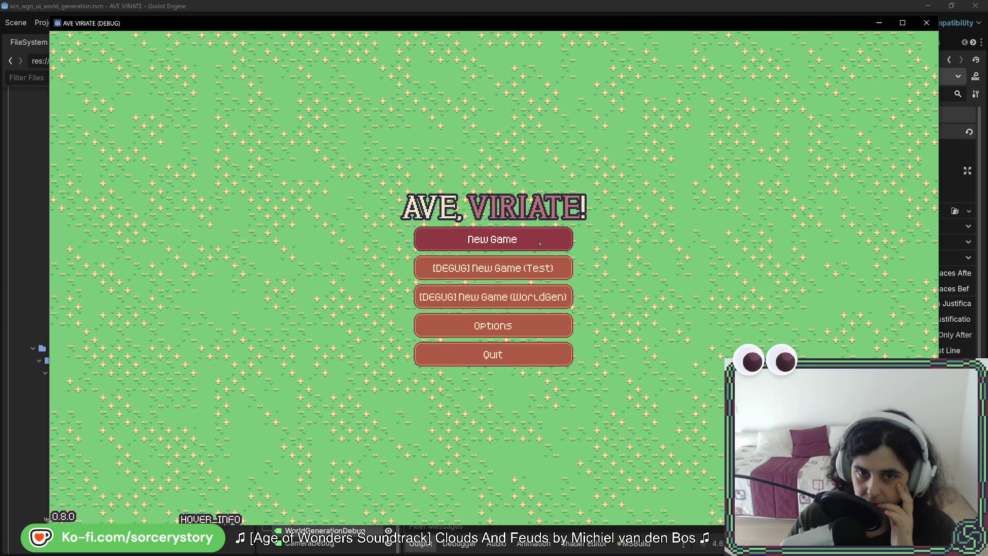
# Start a new game, relaunch, and pan around the WorldGen debug map of the 2-by-1 chunk world
pyautogui.click(540, 242)
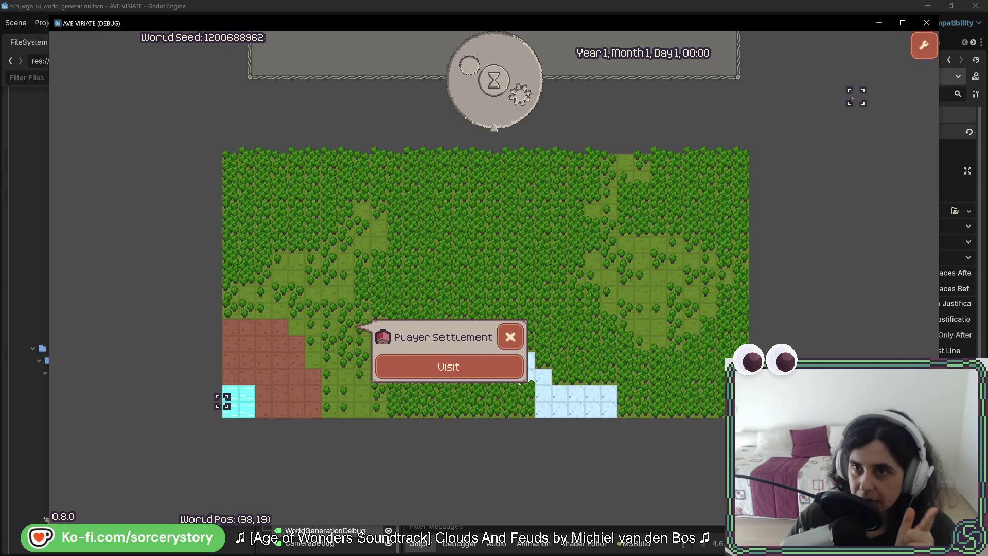
pyautogui.click(927, 23)
pyautogui.click(812, 22)
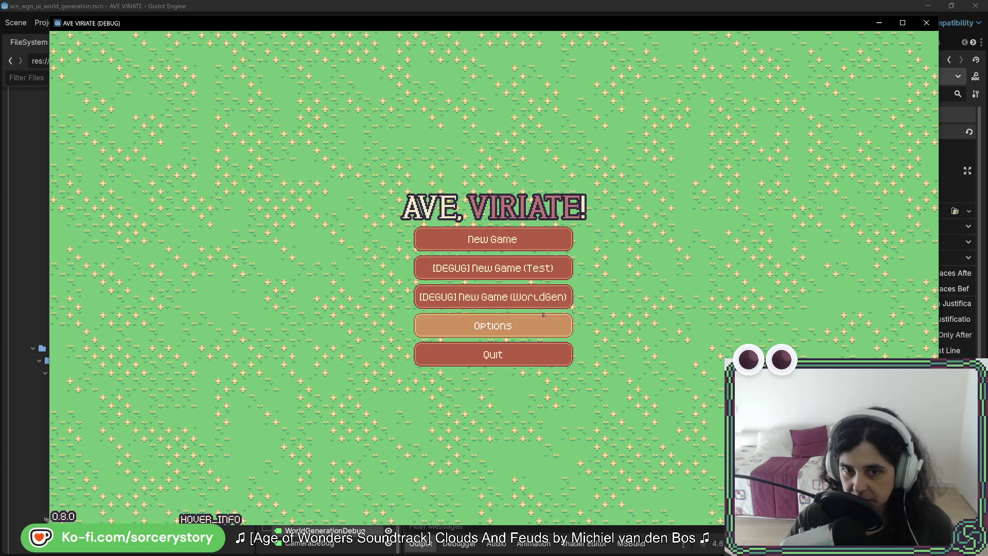
pyautogui.click(543, 302)
pyautogui.press('Up')
pyautogui.press('Right')
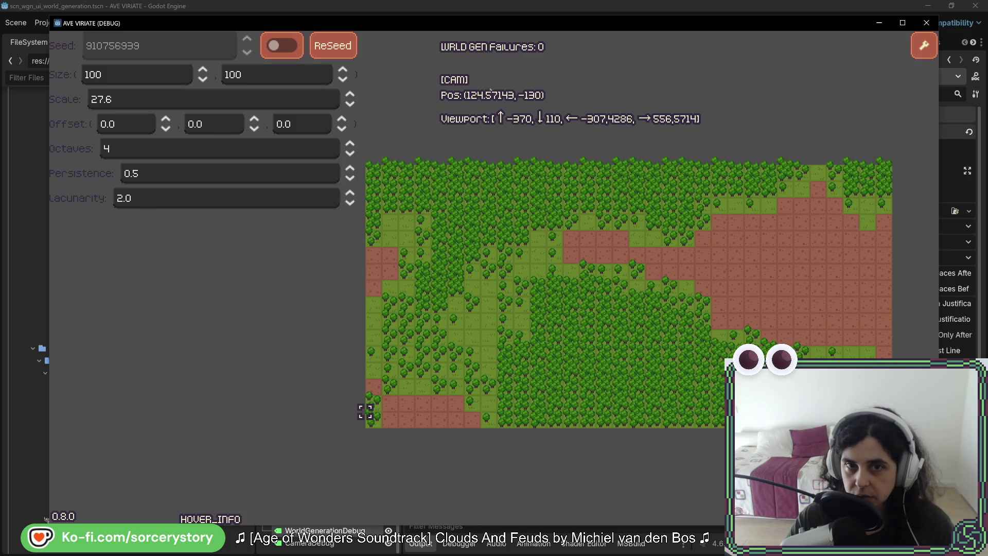
# Reseed the map twice, close the game window and bring Rider back to front
pyautogui.click(333, 45)
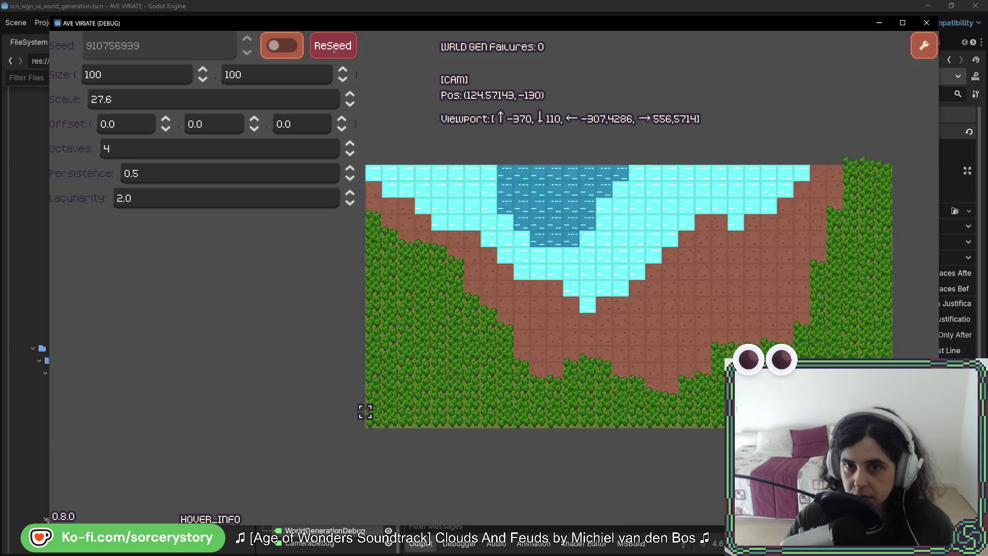
pyautogui.click(333, 46)
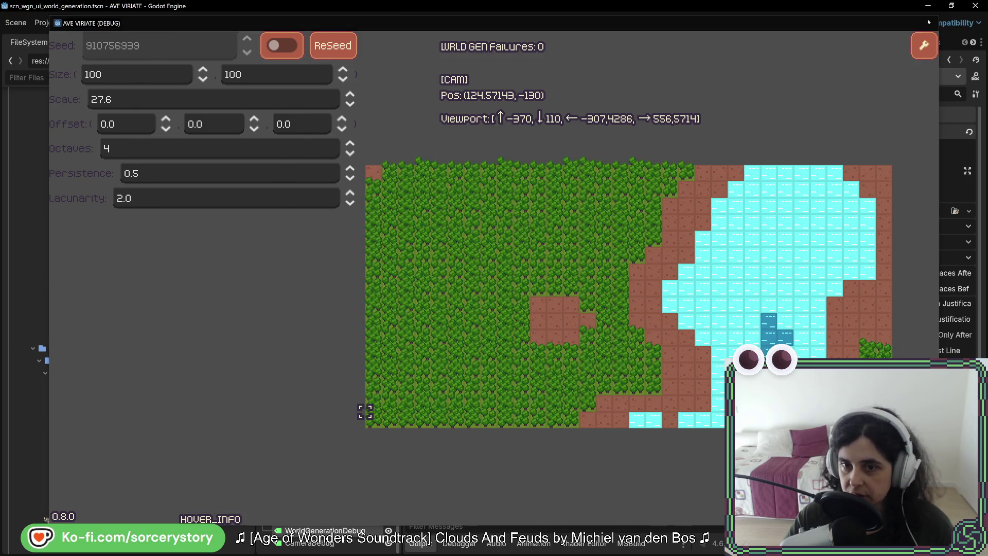
pyautogui.click(930, 21)
pyautogui.hotkey('alt', 'Tab')
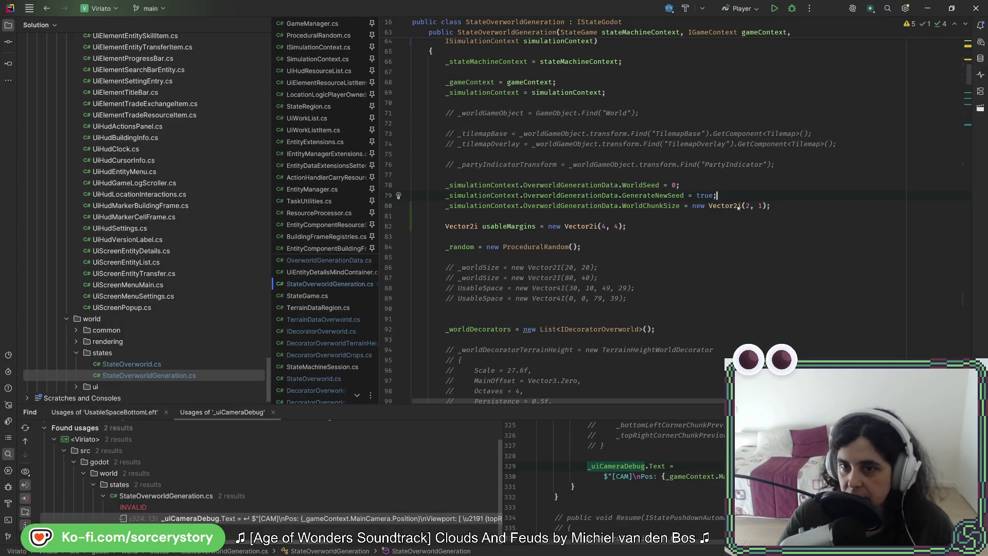
# Run the project from Godot, start a new game, pass one hour to Day 1 09:00, then stop the game
pyautogui.hotkey('alt', 'Tab')
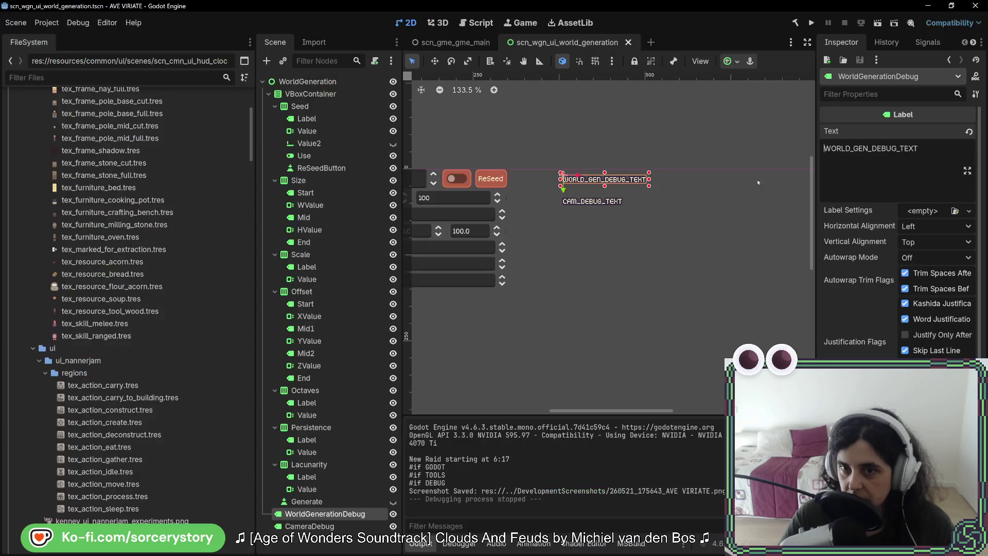
pyautogui.click(811, 23)
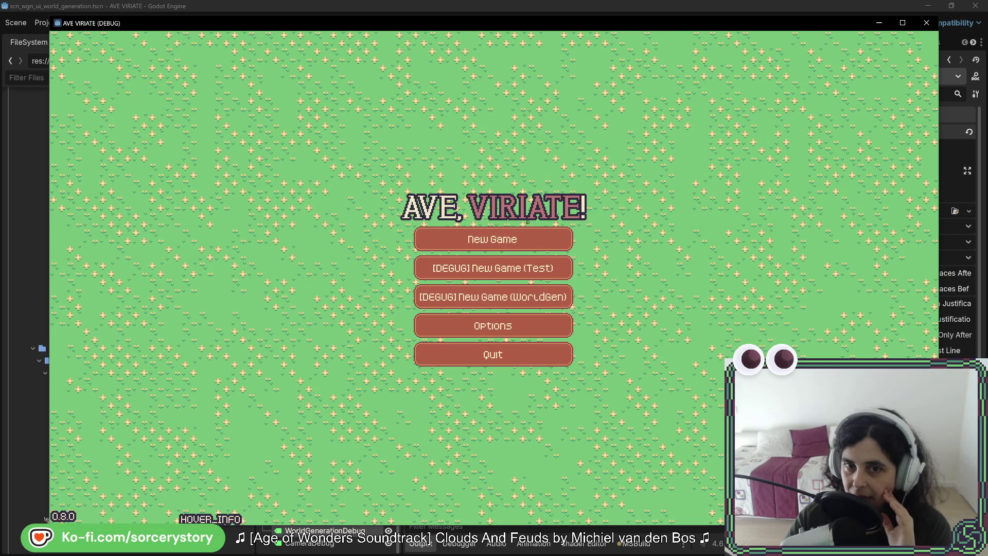
pyautogui.click(526, 239)
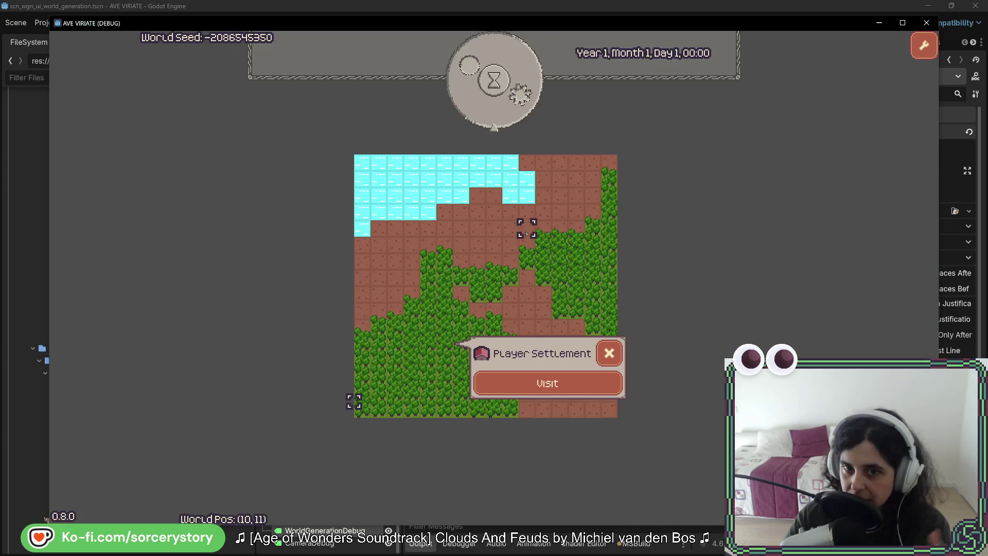
pyautogui.click(517, 97)
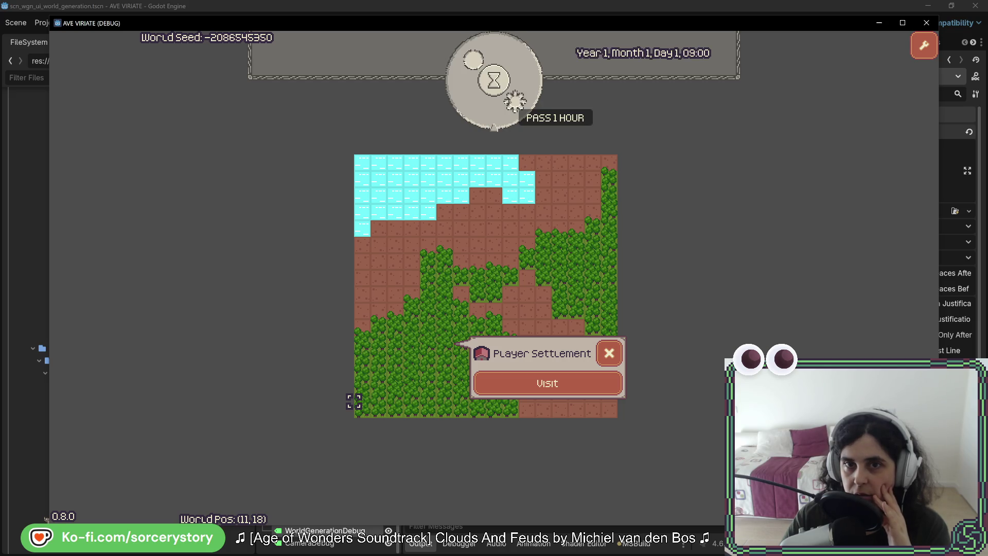
pyautogui.click(928, 23)
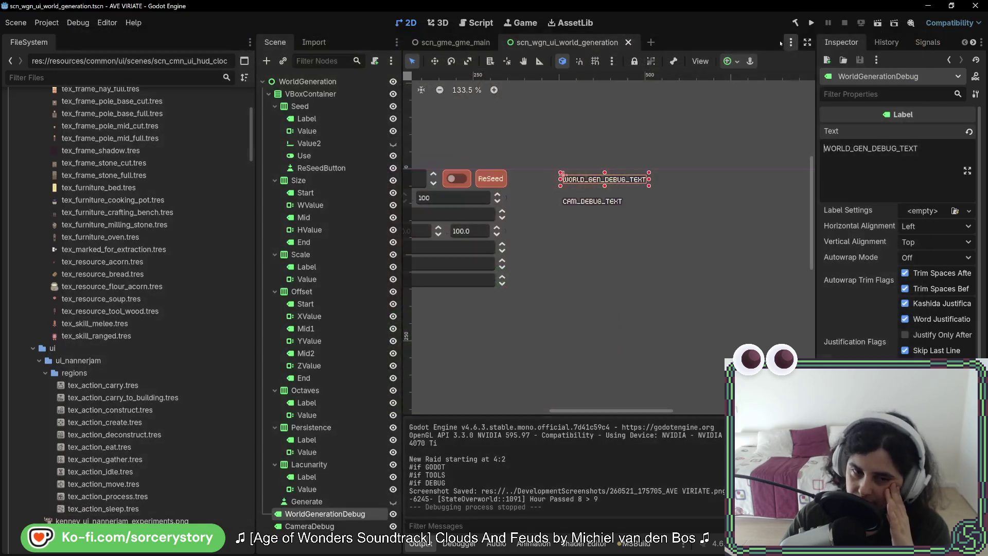
# Run the WorldGen debug scene, reseed twice (logging one generation failure), then switch back to Rider
pyautogui.click(812, 23)
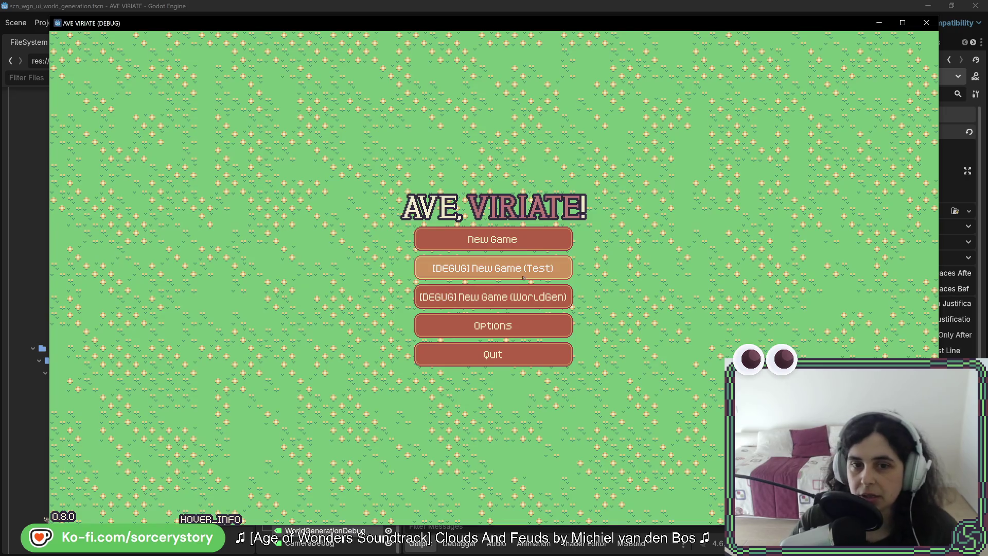
pyautogui.click(520, 294)
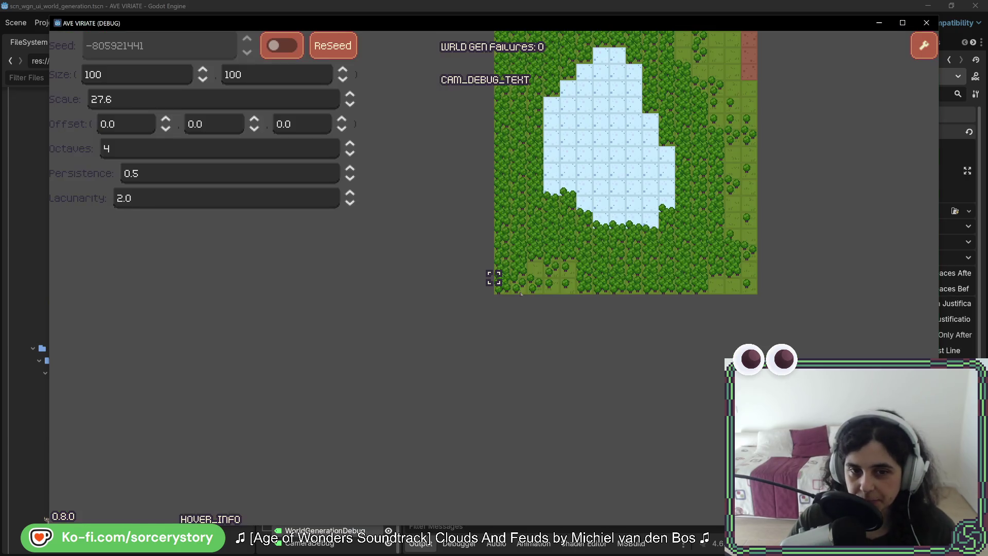
pyautogui.click(321, 51)
pyautogui.click(323, 52)
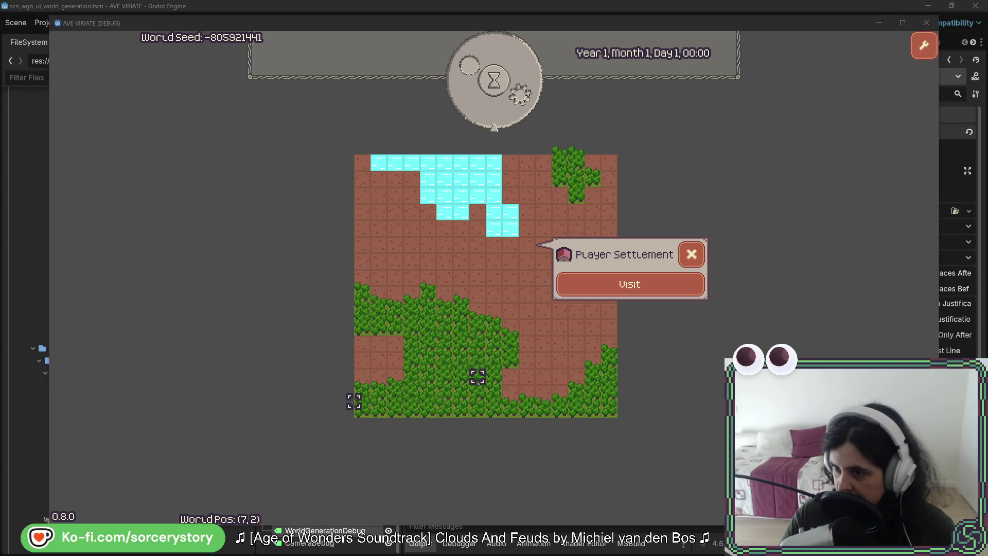
pyautogui.hotkey('alt', 'Tab')
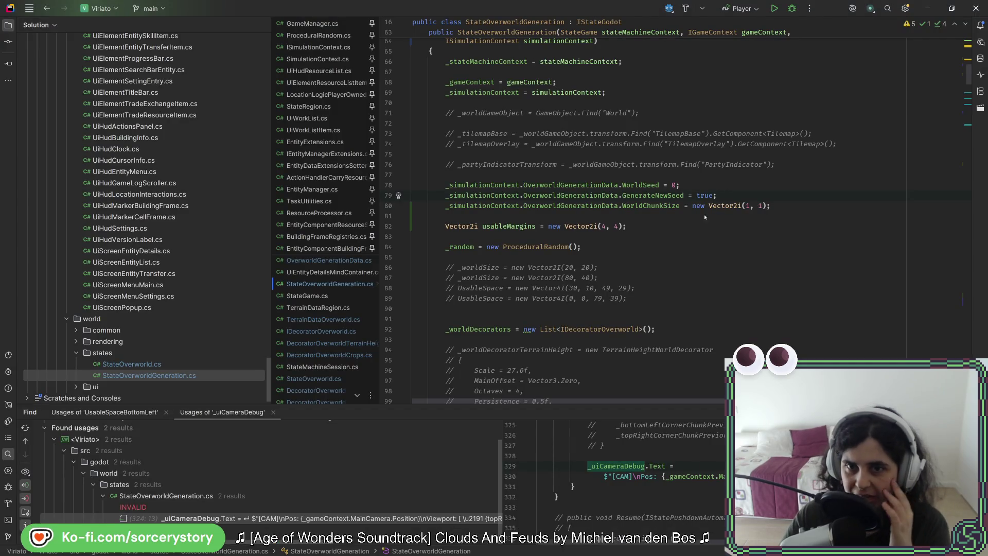
pyautogui.scroll(-8, 755, 225)
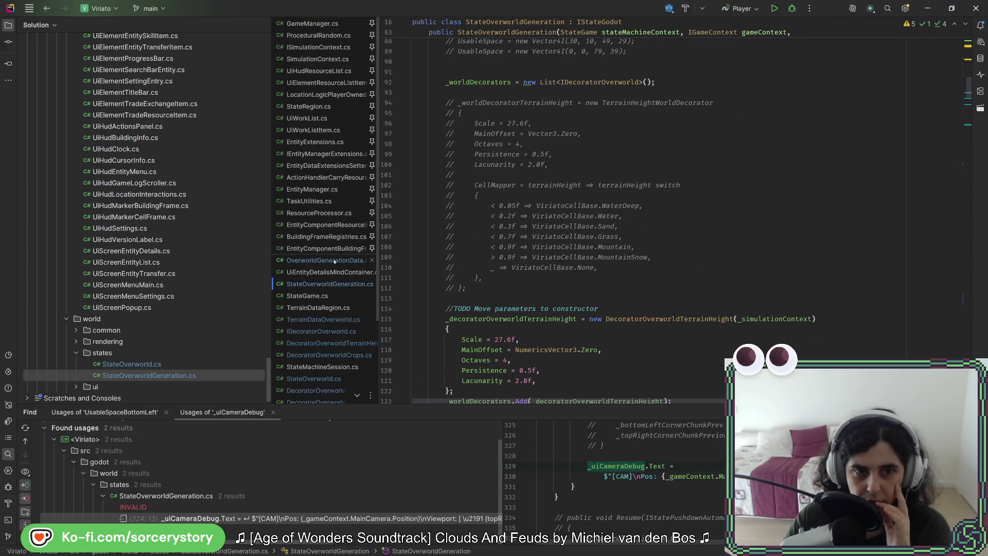
pyautogui.scroll(-5, 208, 298)
pyautogui.scroll(-5, 207, 299)
pyautogui.scroll(-5, 208, 298)
pyautogui.scroll(-5, 207, 298)
pyautogui.doubleClick(168, 254)
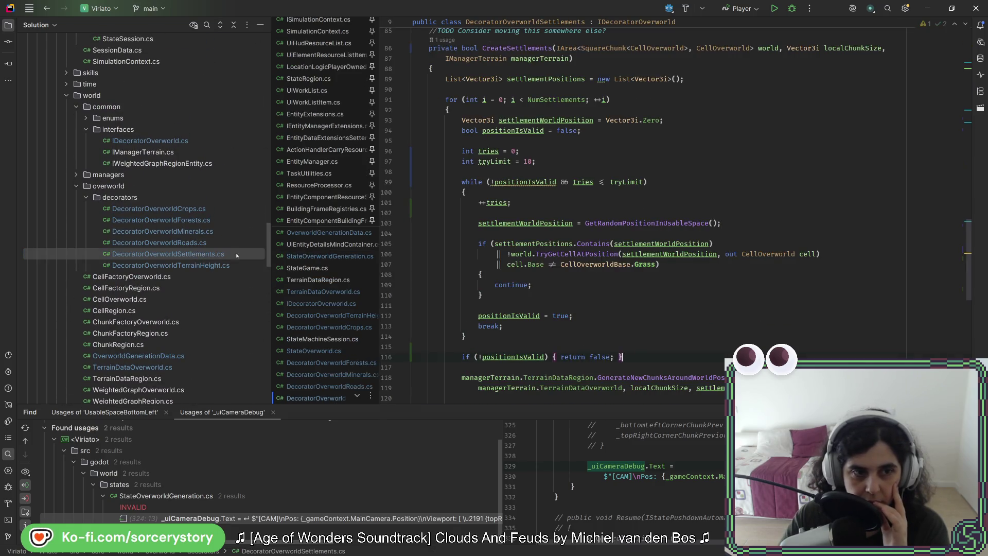
pyautogui.scroll(-8, 570, 274)
pyautogui.scroll(4, 594, 270)
pyautogui.scroll(2, 598, 265)
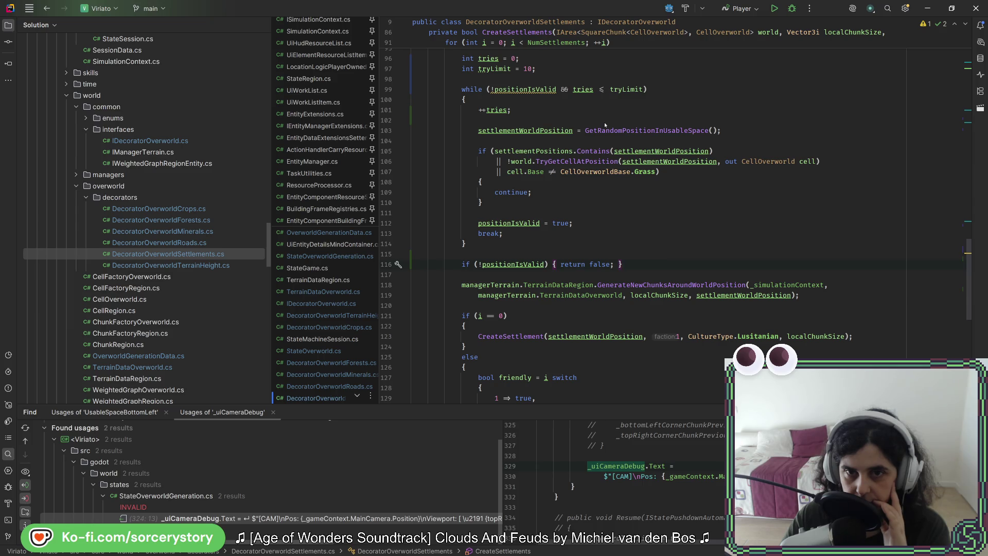
pyautogui.scroll(-2, 594, 171)
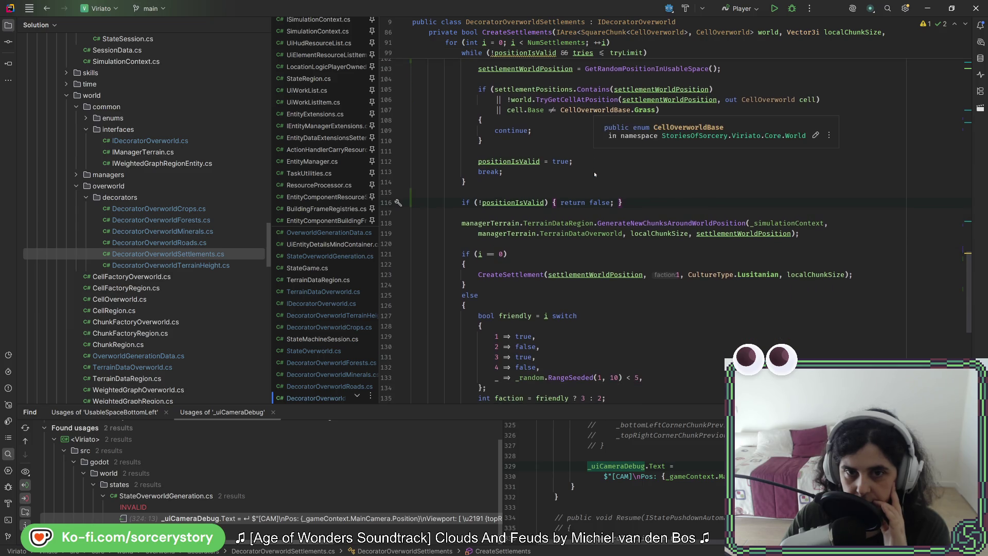
pyautogui.scroll(-3, 595, 173)
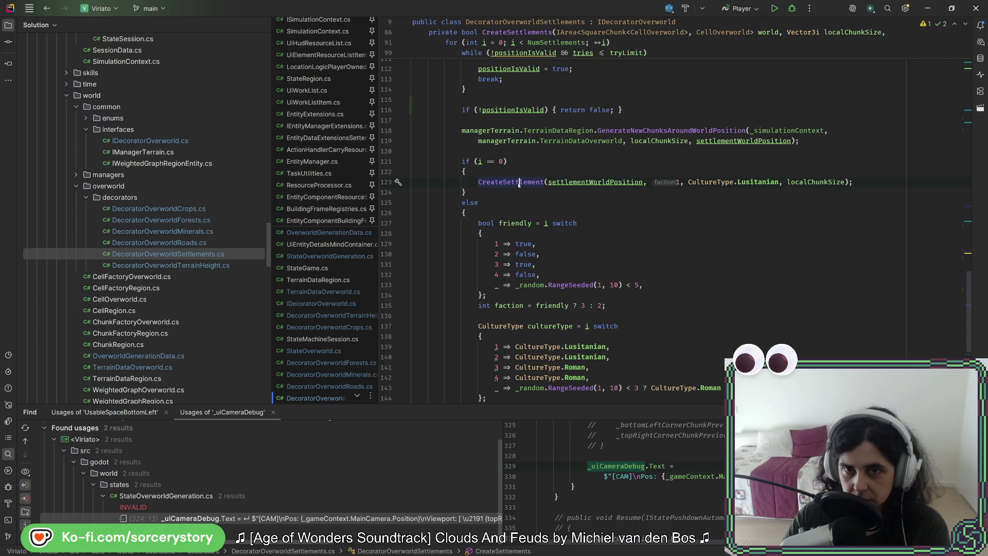
pyautogui.scroll(4, 519, 183)
pyautogui.scroll(1, 536, 259)
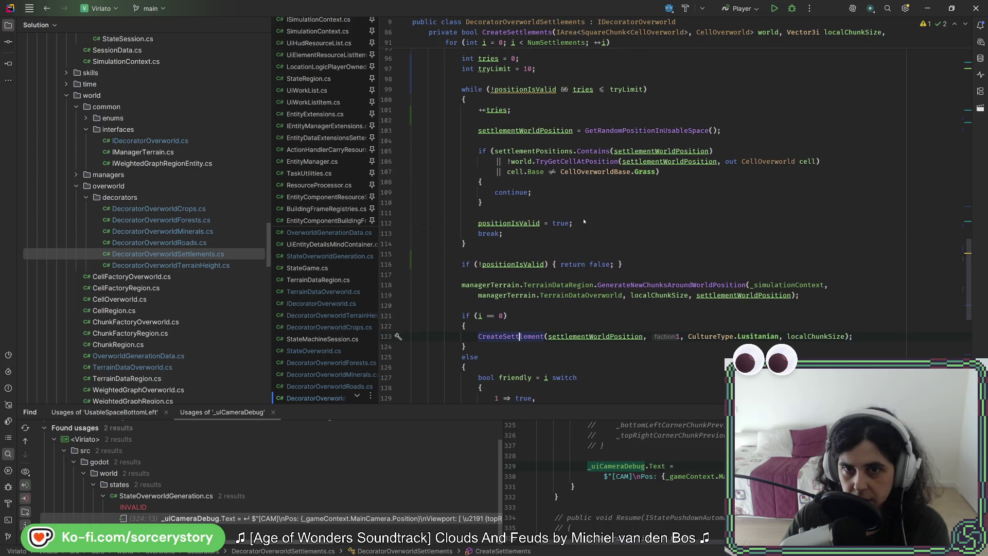
pyautogui.click(657, 171)
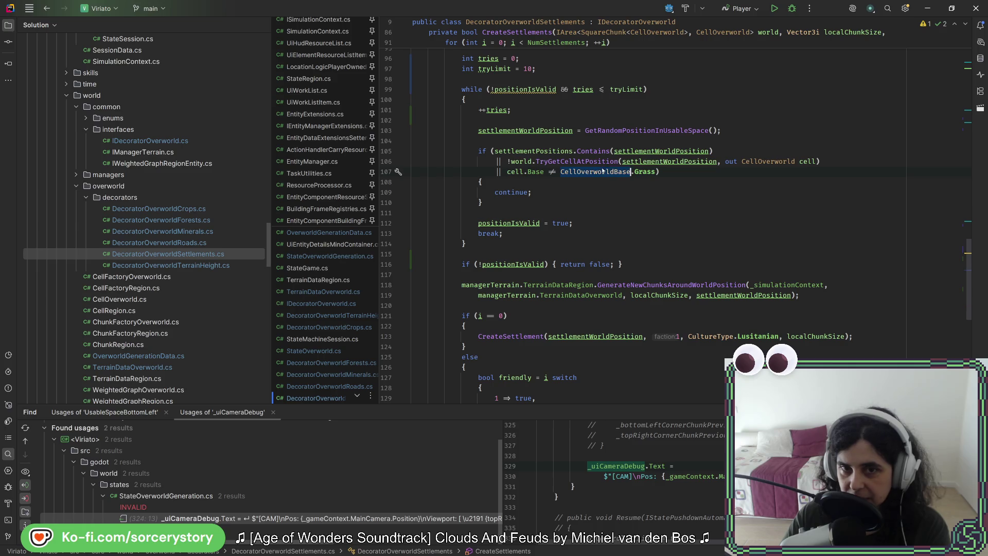
pyautogui.click(622, 222)
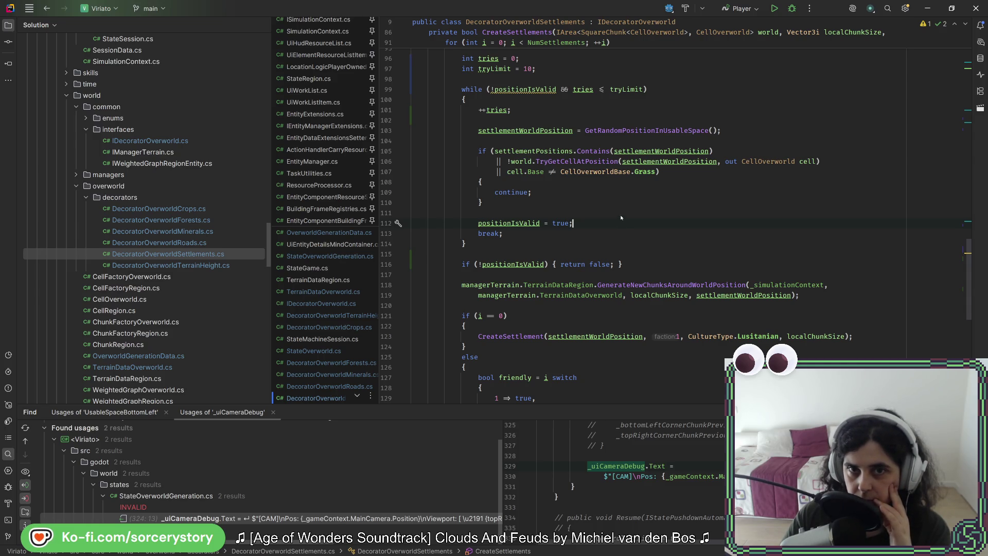
pyautogui.scroll(2, 621, 217)
pyautogui.scroll(1, 621, 217)
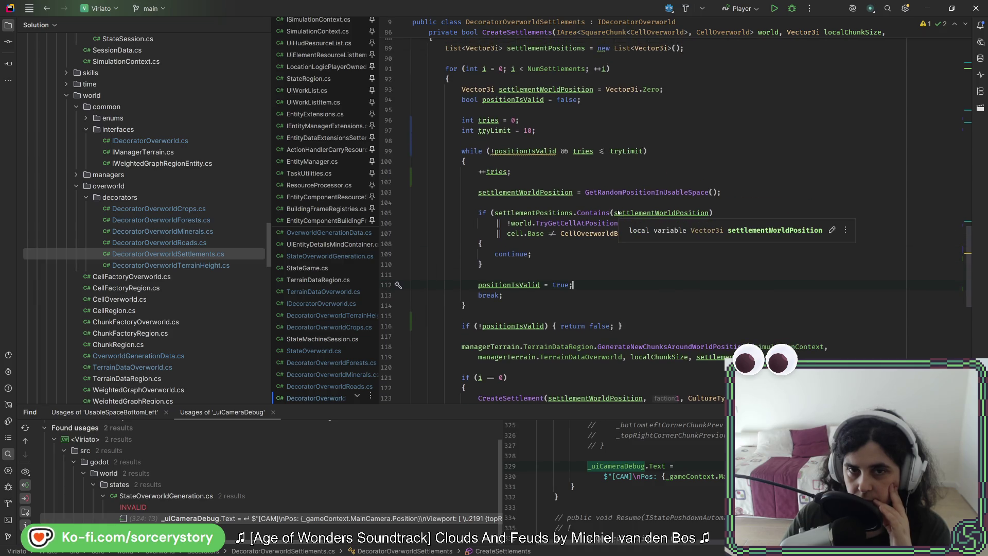
pyautogui.click(528, 151)
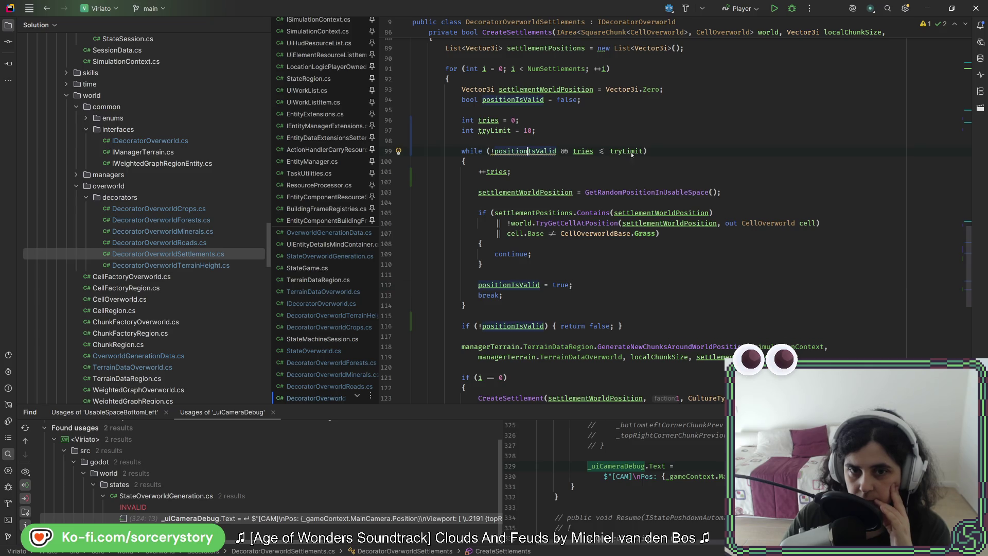
pyautogui.click(668, 155)
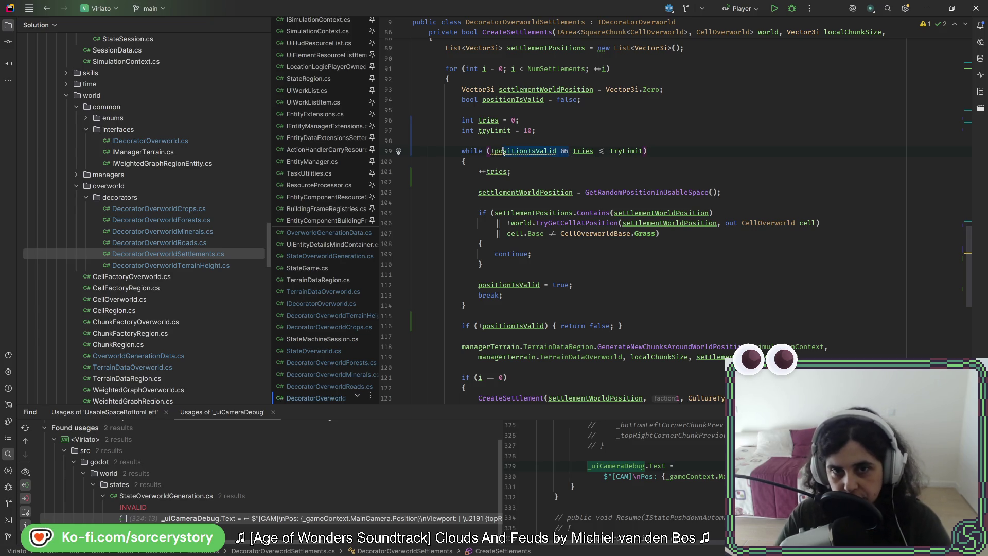
# Remove the '!positionIsValid &&' check so the settlement while loop tests only tries ≤ tryLimit
pyautogui.moveTo(488, 152); pyautogui.dragTo(573, 152)
pyautogui.press('BackSpace')
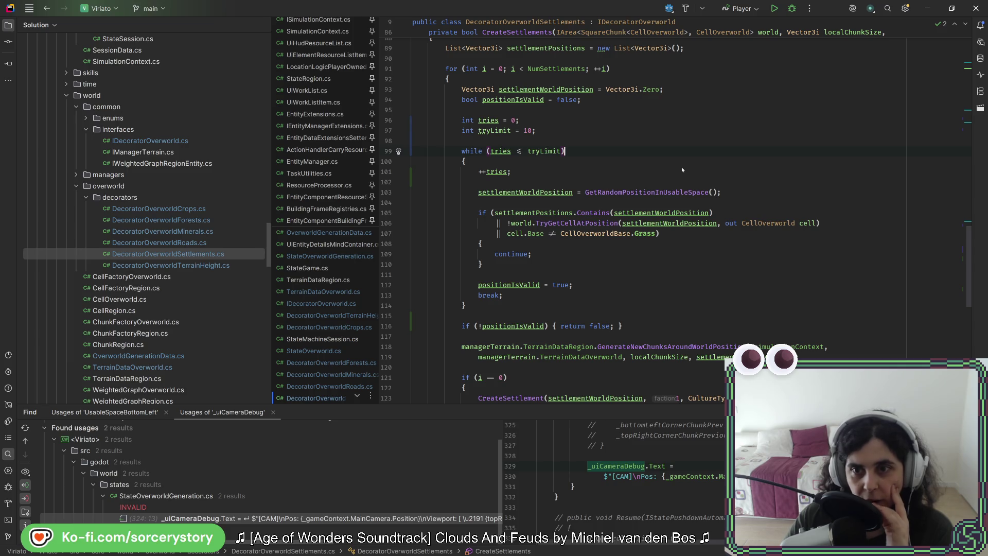
pyautogui.click(610, 244)
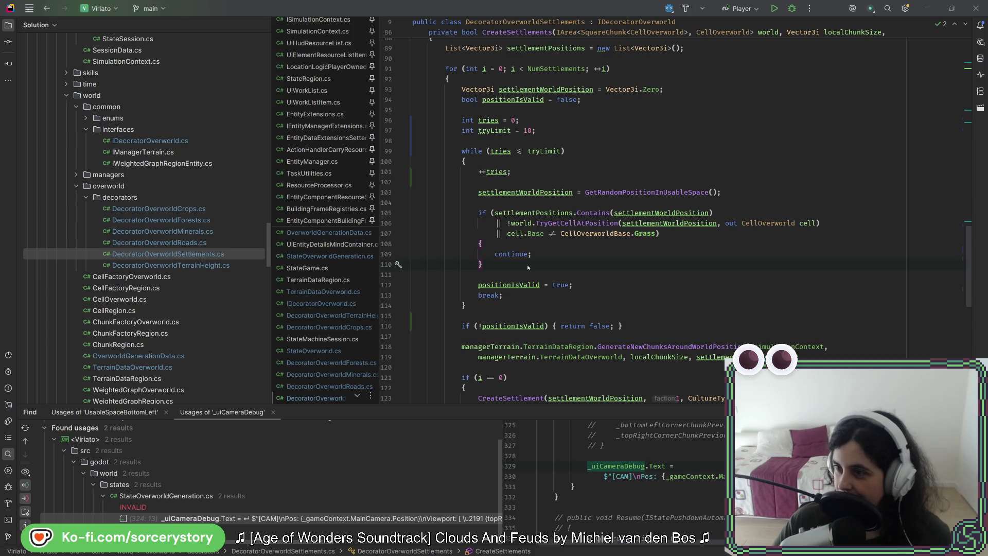
# Glance at Godot and back, then select the body of the settlement placement loop (lines 99–114)
pyautogui.hotkey('alt', 'Tab')
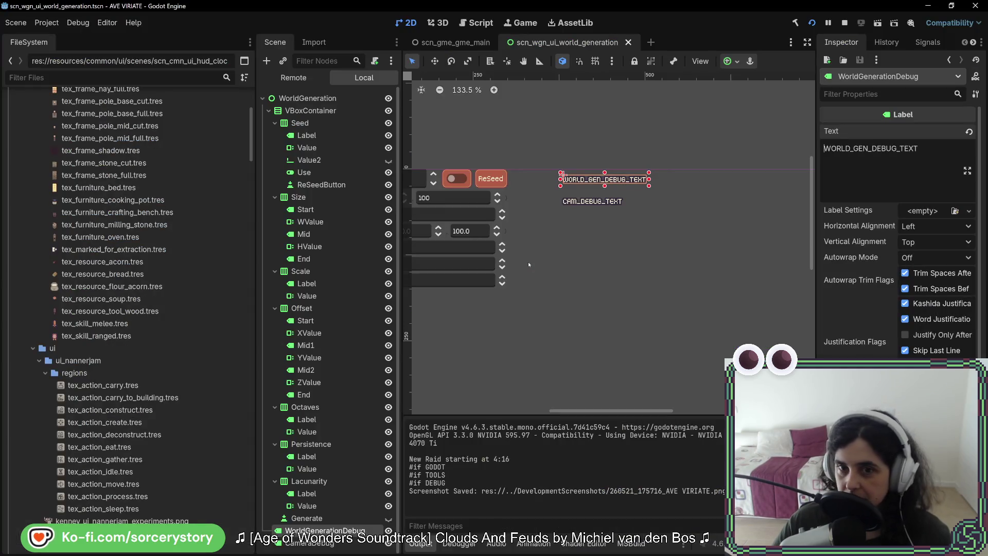
pyautogui.hotkey('alt', 'Tab')
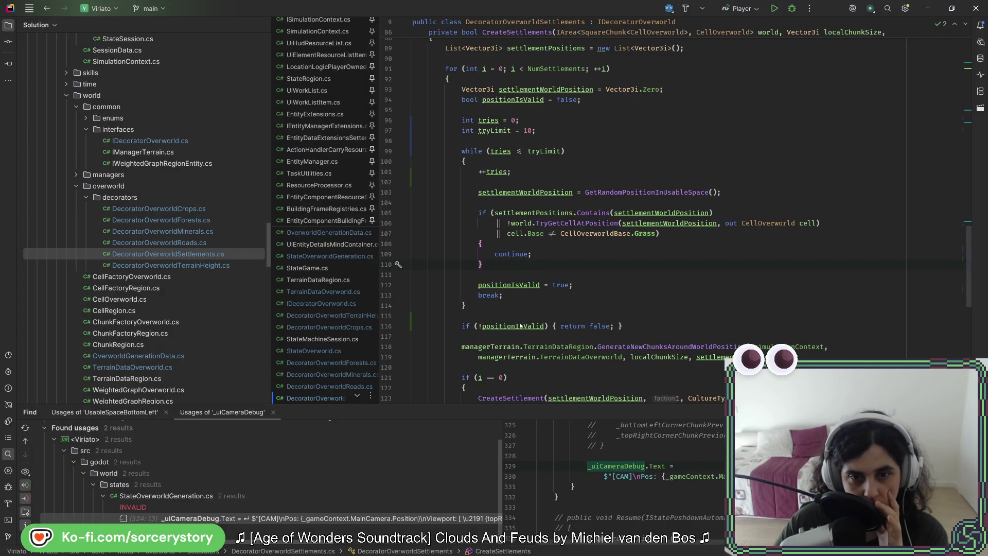
pyautogui.scroll(-1, 520, 326)
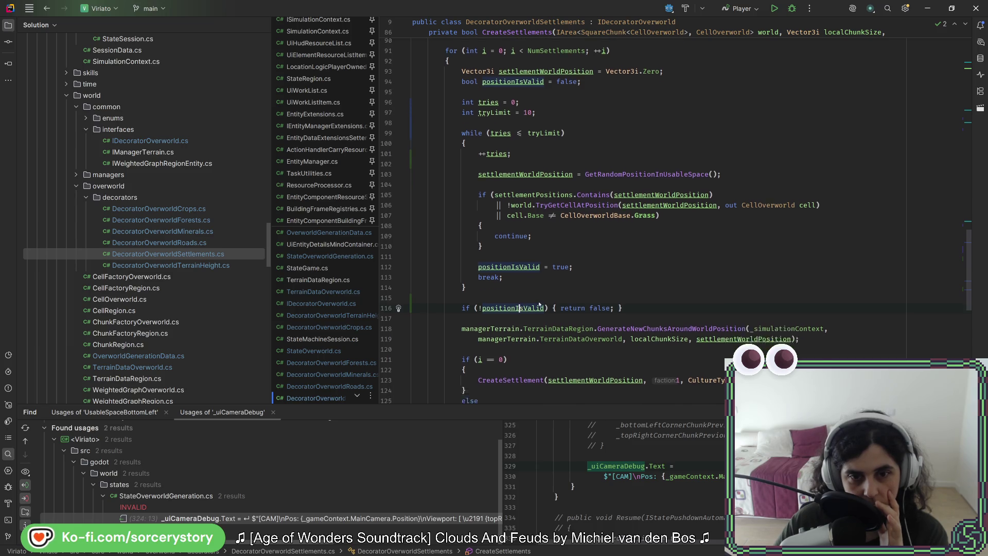
pyautogui.scroll(-2, 556, 281)
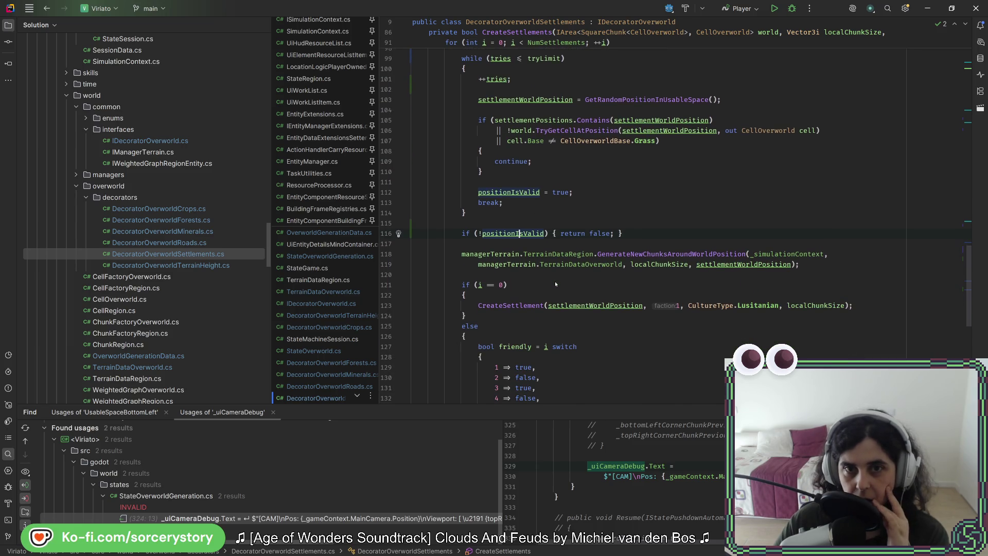
pyautogui.scroll(2, 555, 285)
pyautogui.scroll(2, 543, 240)
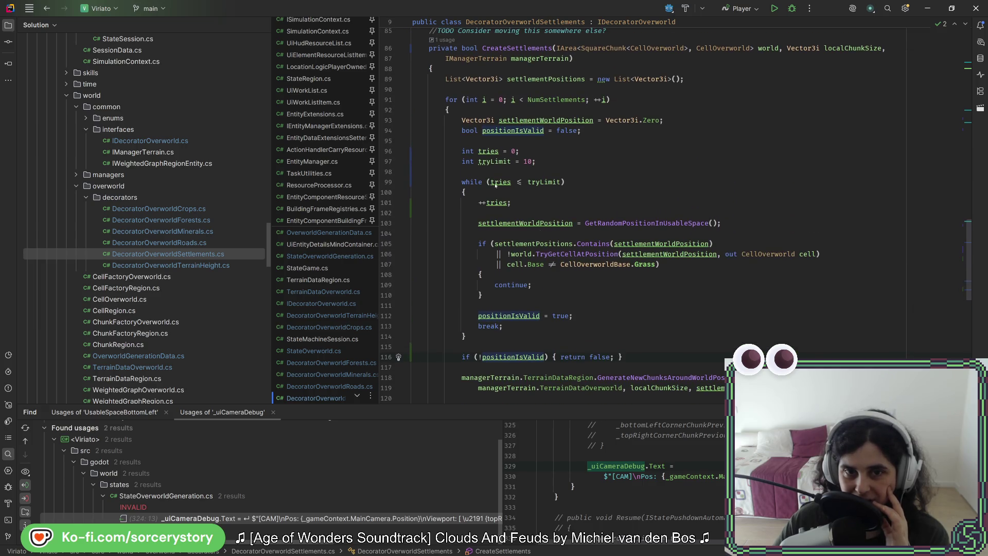
pyautogui.moveTo(499, 237); pyautogui.dragTo(511, 333)
# Run the rebuilt project from Rider and confirm the Player Settlement dialog to load the seed -805921441 world
pyautogui.click(512, 334)
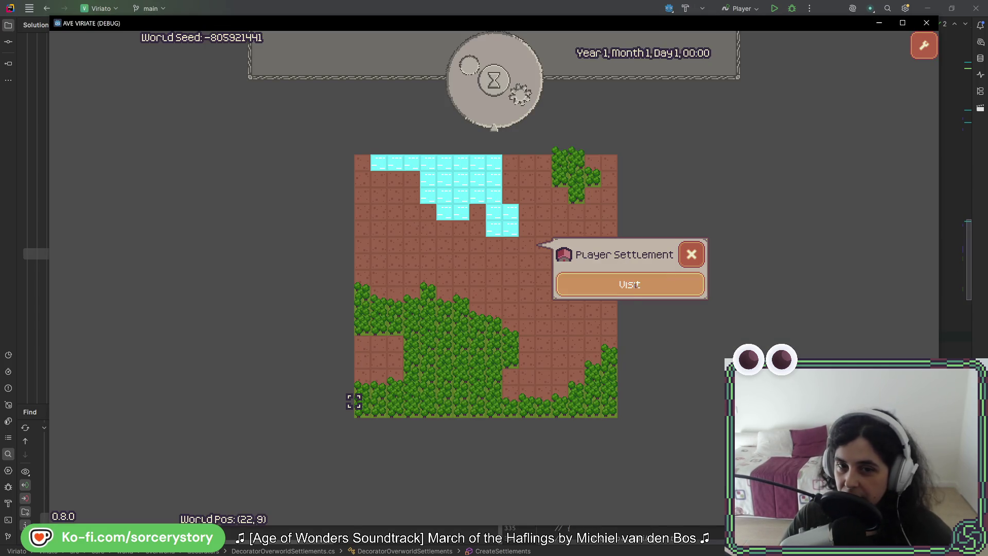
pyautogui.click(631, 284)
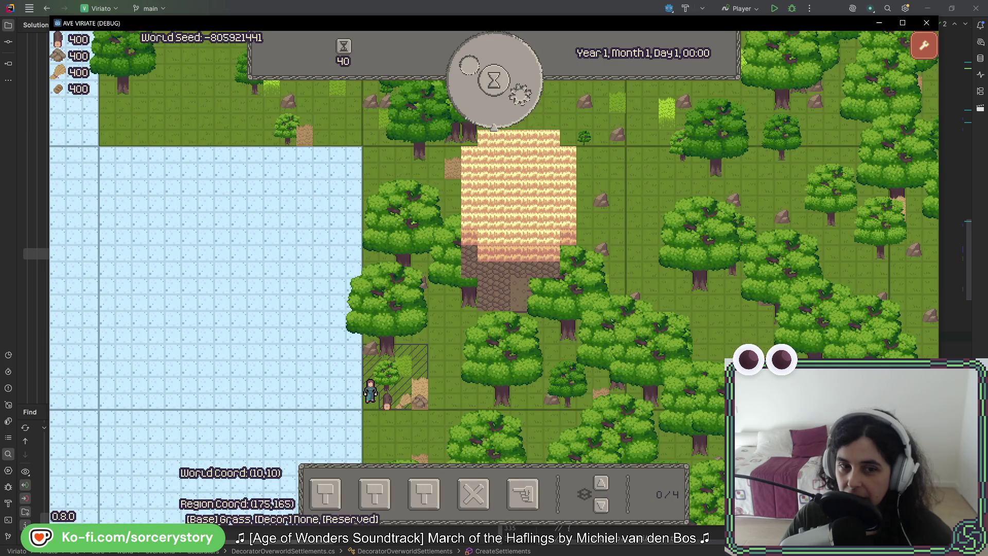
# Mark the trees beside the settlement for felling with the work designation tool
pyautogui.press('w')
pyautogui.press('a')
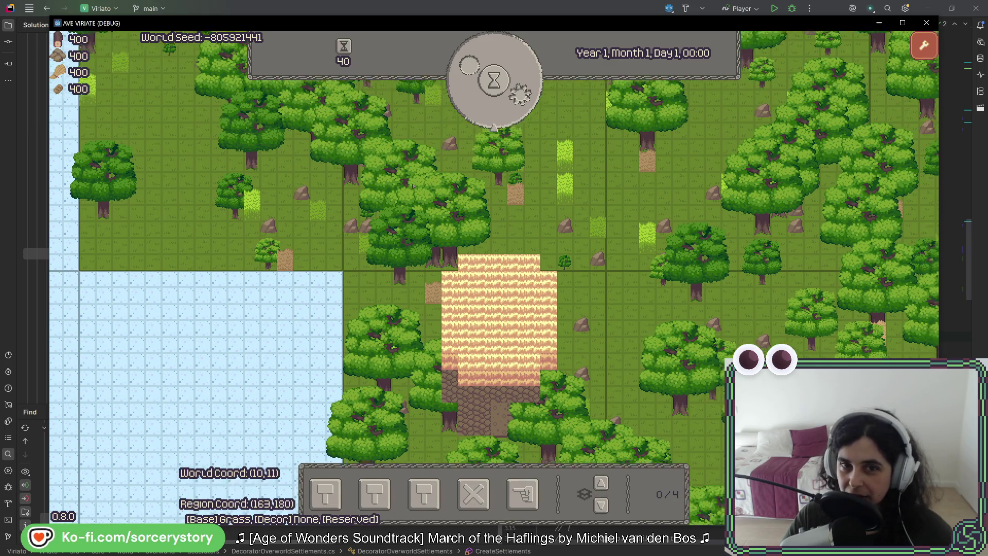
pyautogui.press('s')
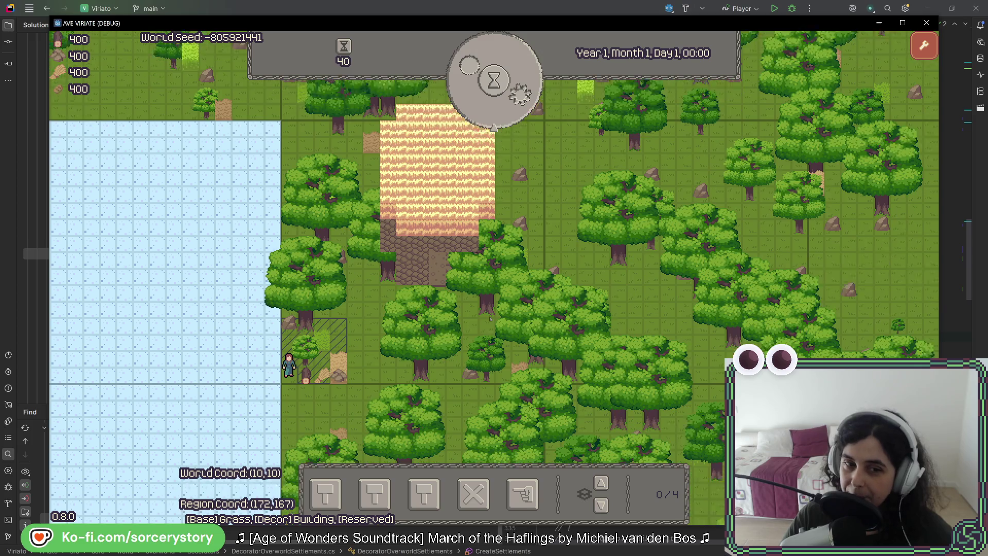
pyautogui.press('w')
pyautogui.press('a')
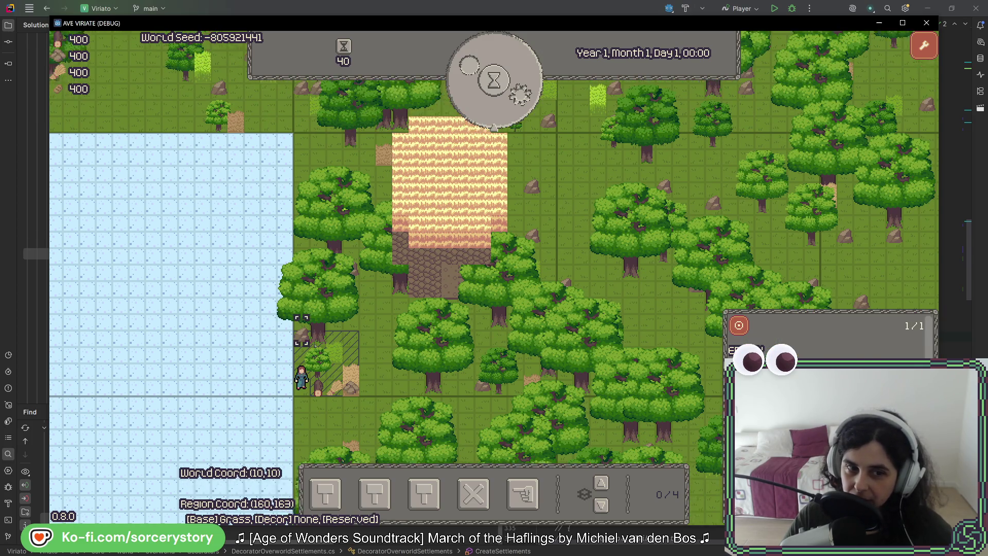
pyautogui.click(523, 495)
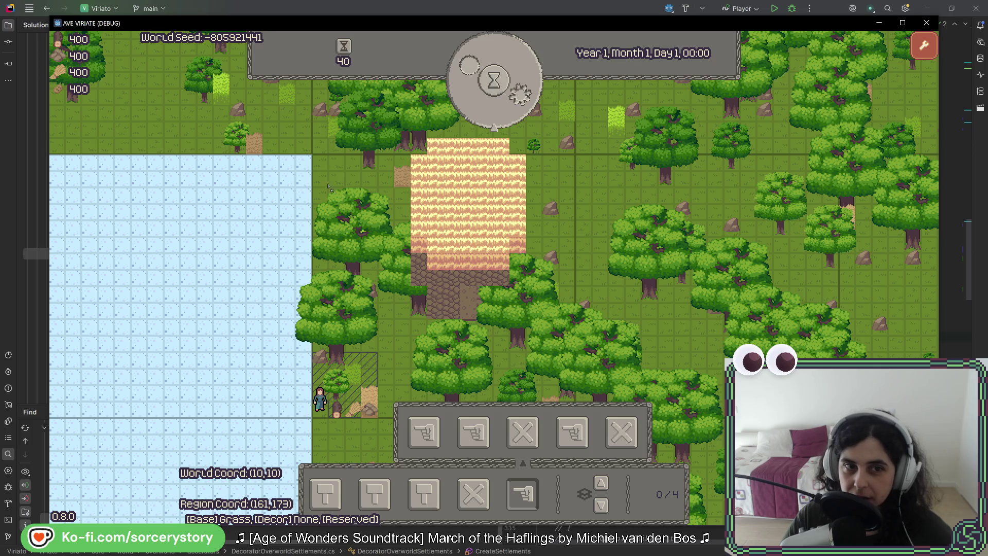
pyautogui.click(572, 433)
# Look around the settlement, then pass one hour so villagers start clearing at 09:00
pyautogui.press('s')
pyautogui.press('d')
pyautogui.press('s')
pyautogui.press('d')
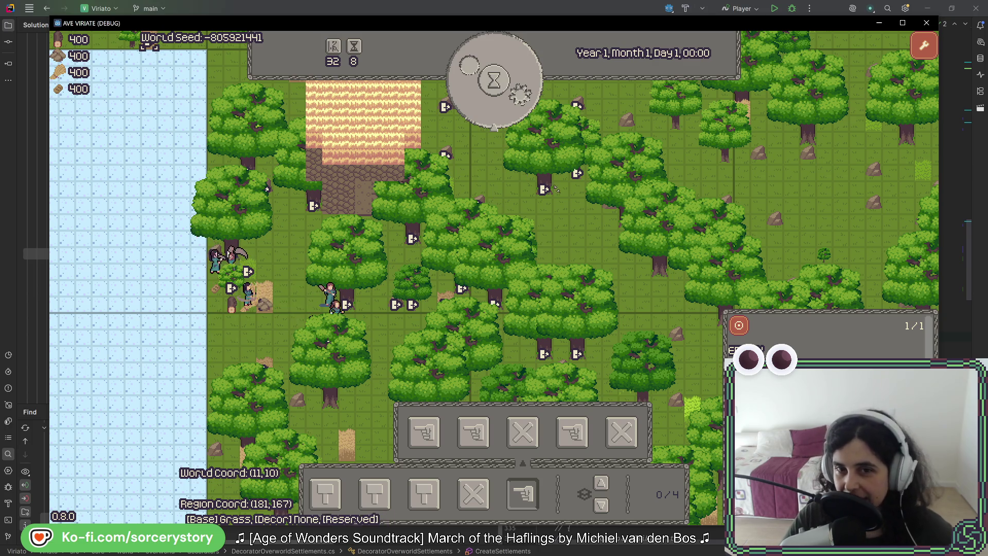
pyautogui.press('w')
pyautogui.press('w')
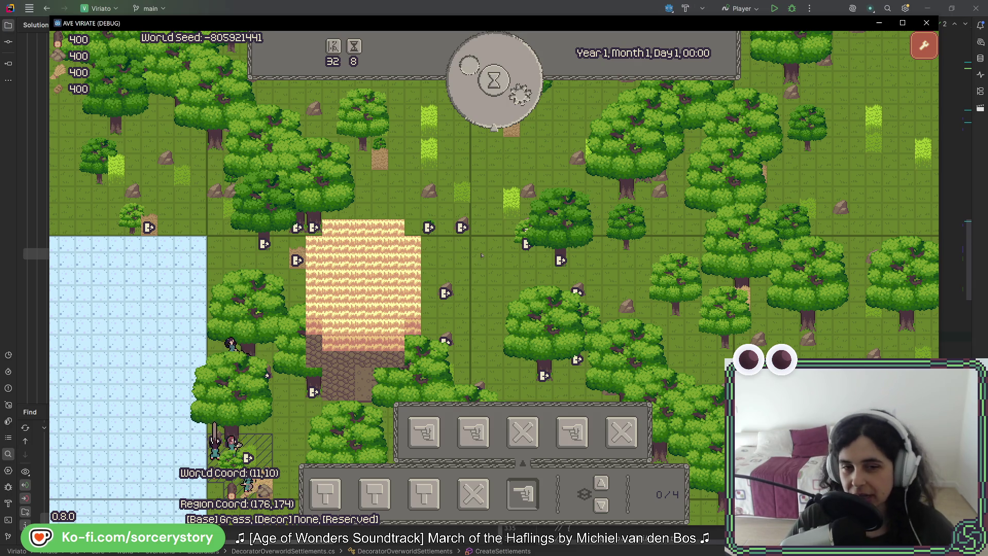
pyautogui.press('s')
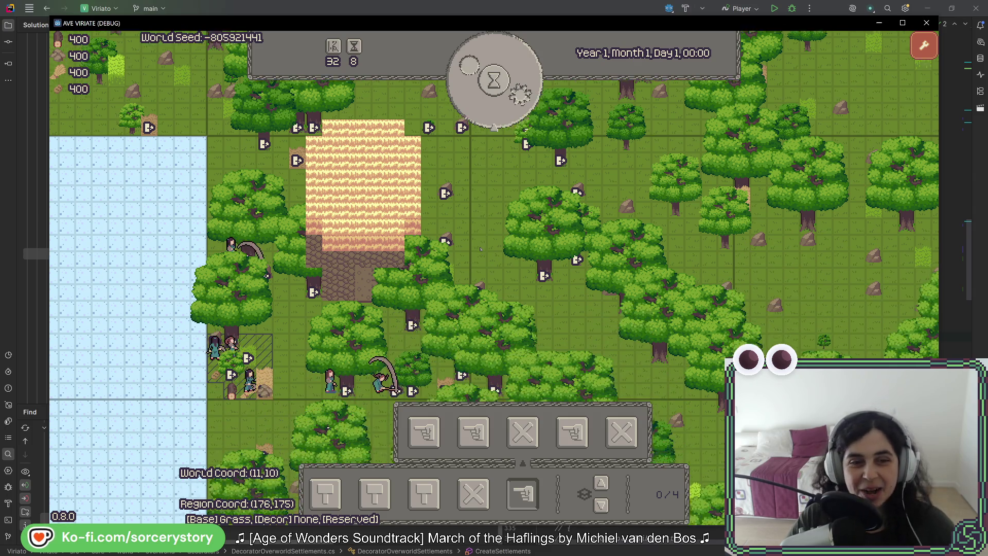
pyautogui.press('a')
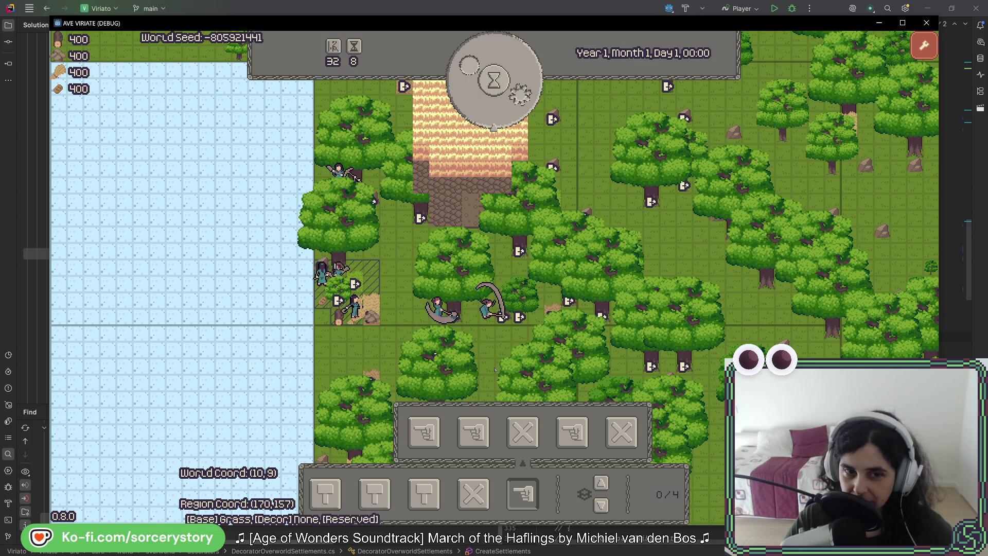
pyautogui.press('w')
pyautogui.press('s')
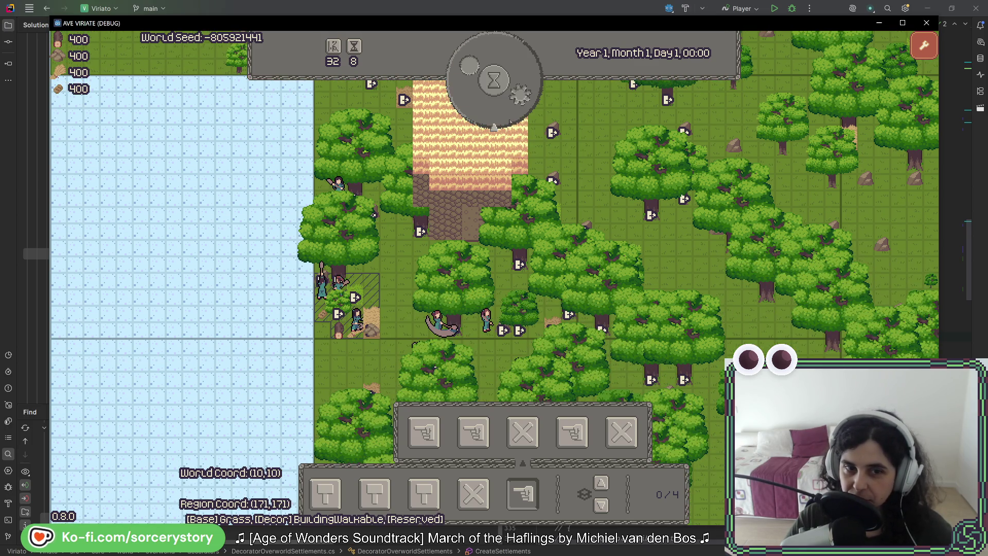
pyautogui.click(506, 123)
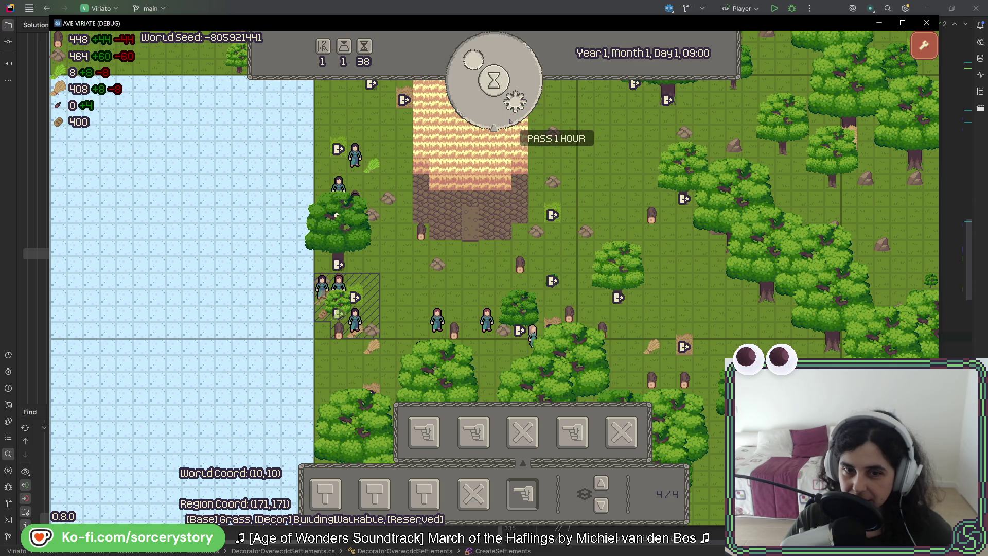
# Pass two more hours, then place a wall strip just below the house
pyautogui.click(510, 116)
pyautogui.click(510, 115)
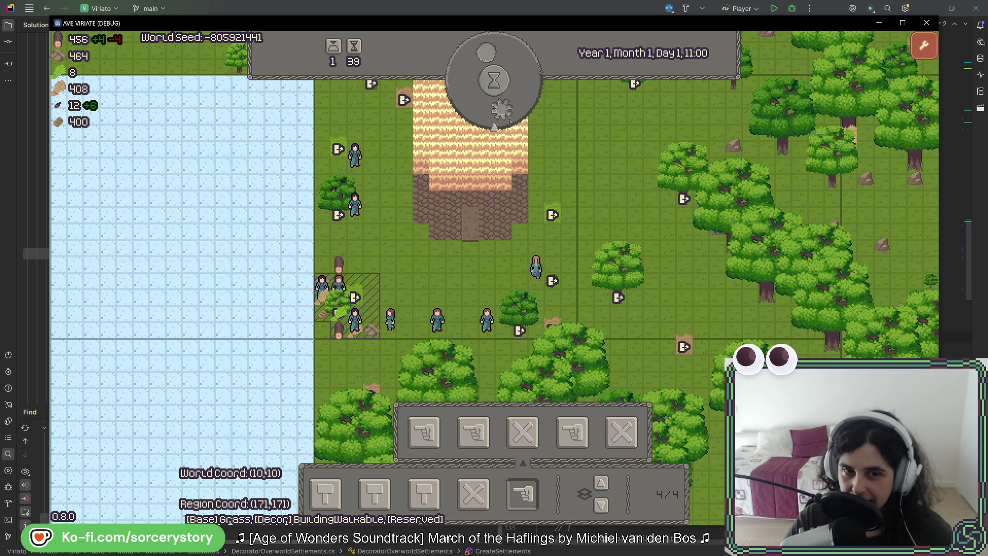
pyautogui.click(325, 494)
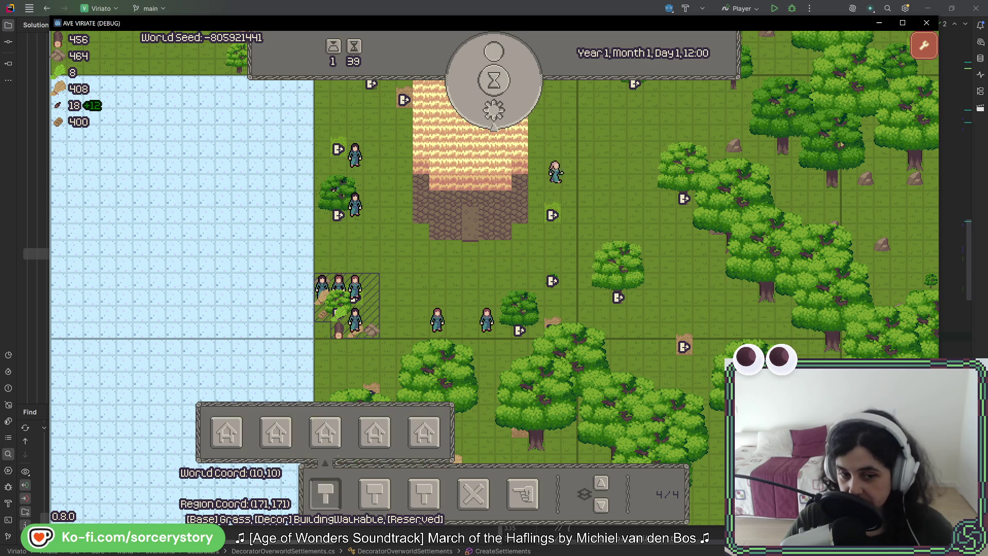
pyautogui.click(226, 433)
pyautogui.moveTo(420, 280); pyautogui.dragTo(520, 284)
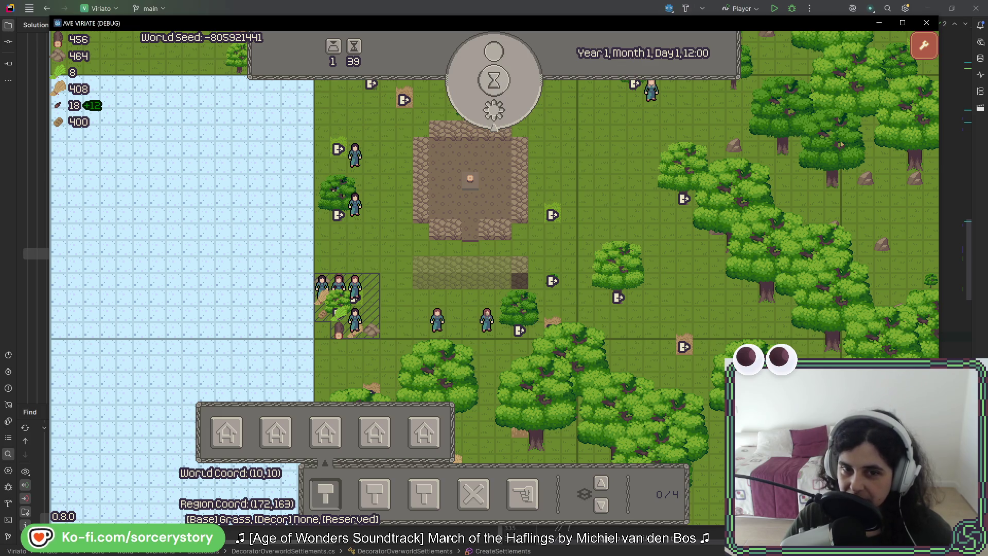
pyautogui.moveTo(520, 281); pyautogui.dragTo(520, 281)
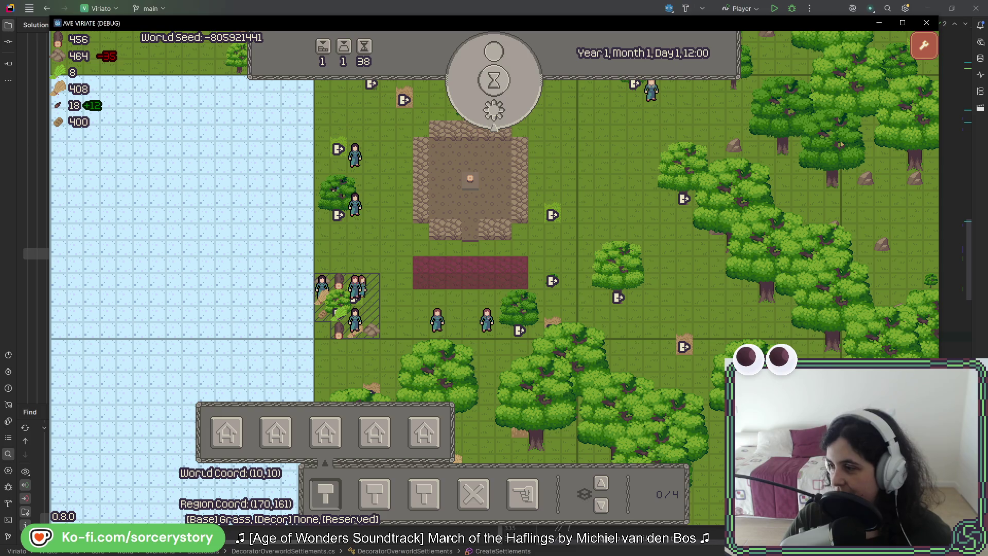
# Pass three more hours to Day 1, 15:00 and pan over the forest and settlement
pyautogui.press('w')
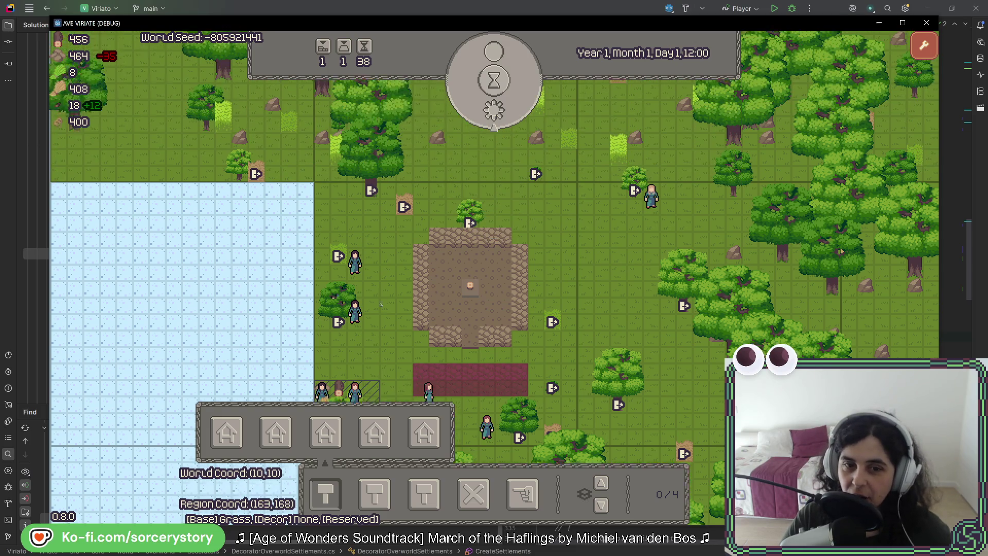
pyautogui.press('w')
pyautogui.press('s')
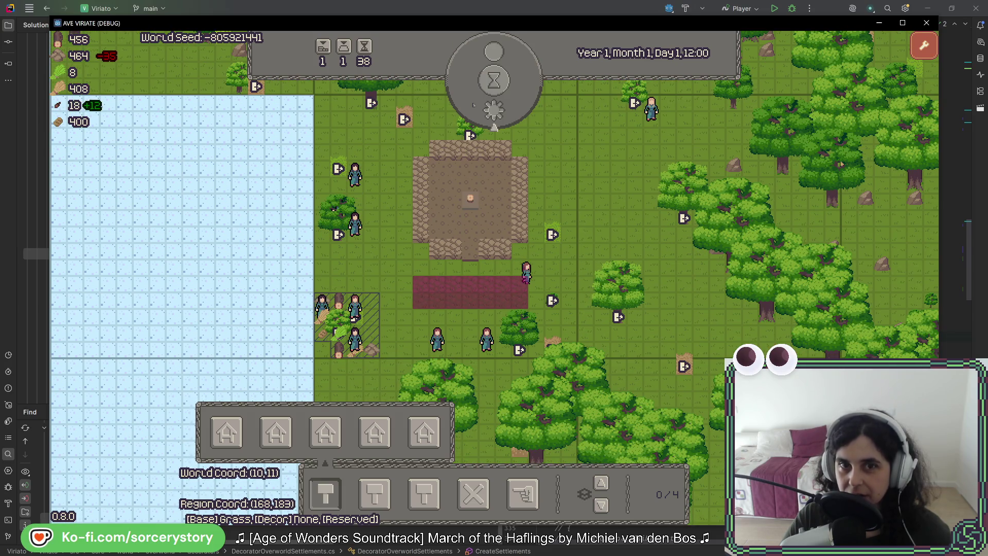
pyautogui.click(494, 79)
pyautogui.click(494, 80)
pyautogui.click(494, 127)
pyautogui.press('a')
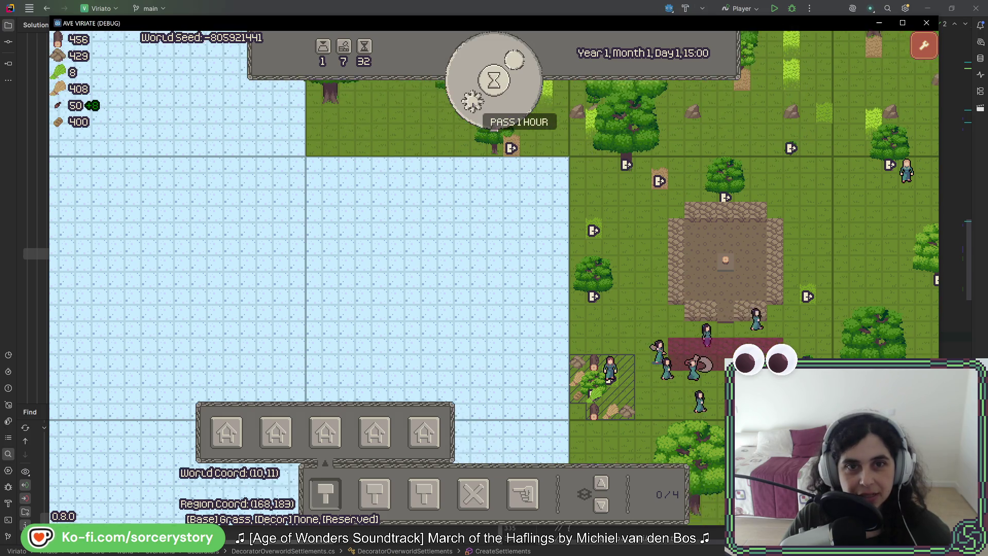
pyautogui.press('w')
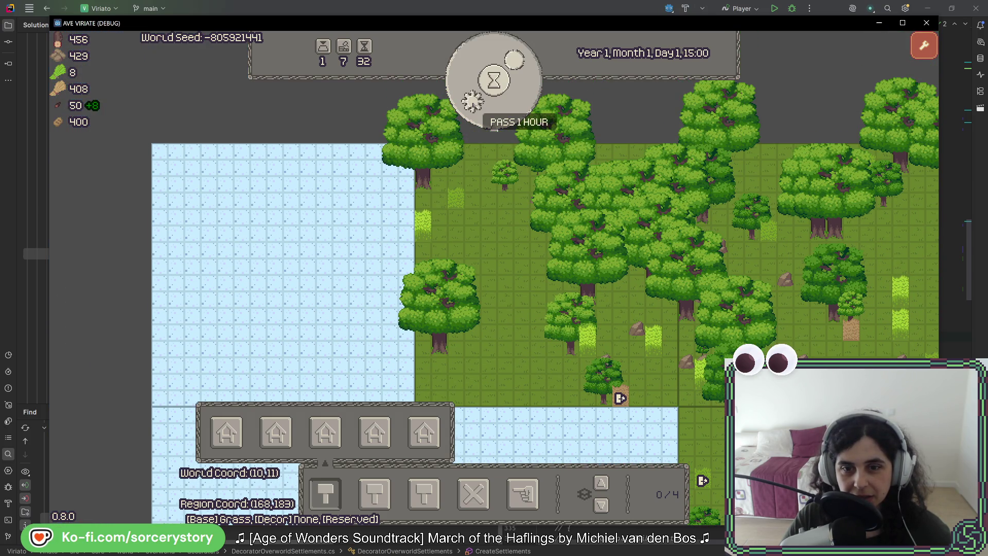
pyautogui.press('s')
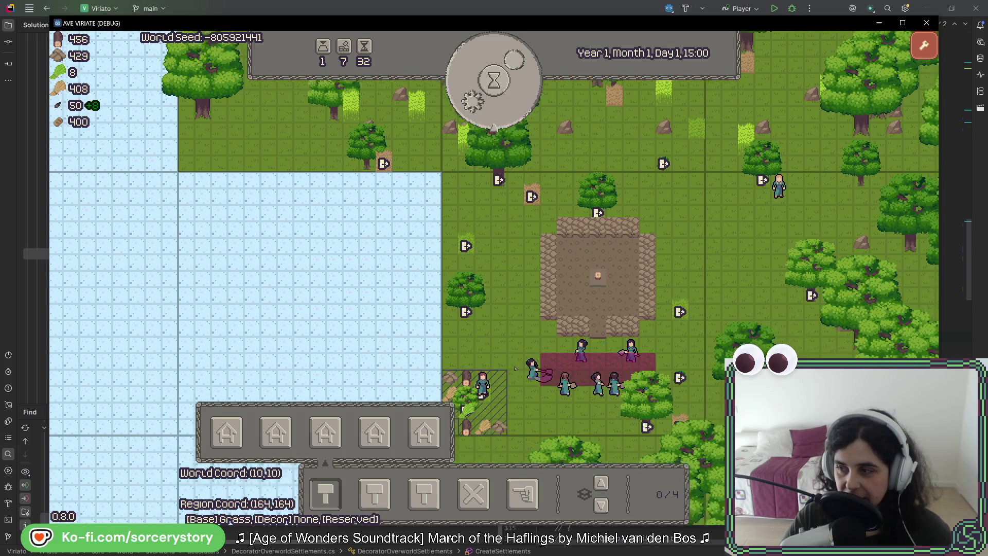
# Pan around the plaza and forest, then select a villager to see its details
pyautogui.press('d')
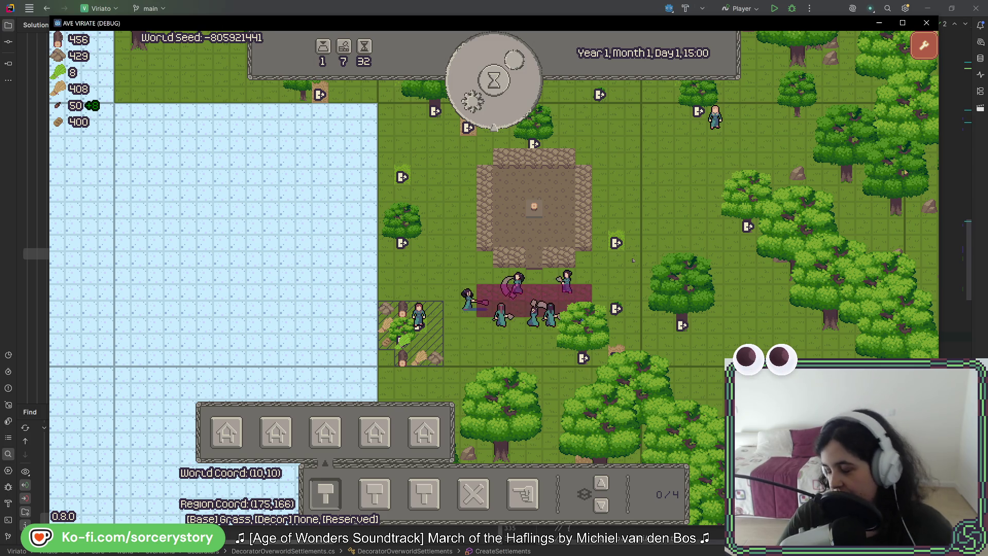
pyautogui.press('w')
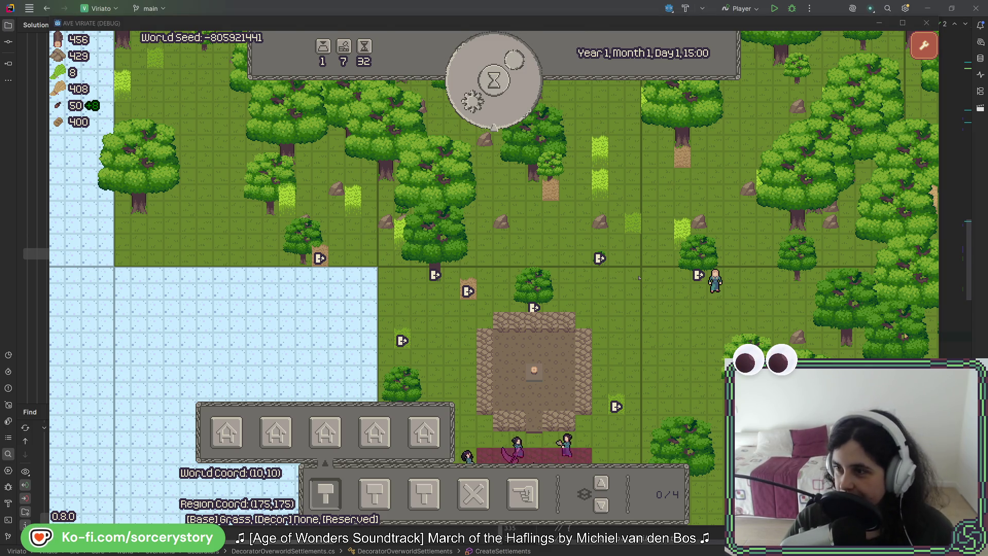
pyautogui.hotkey('ctrl', 'F2')
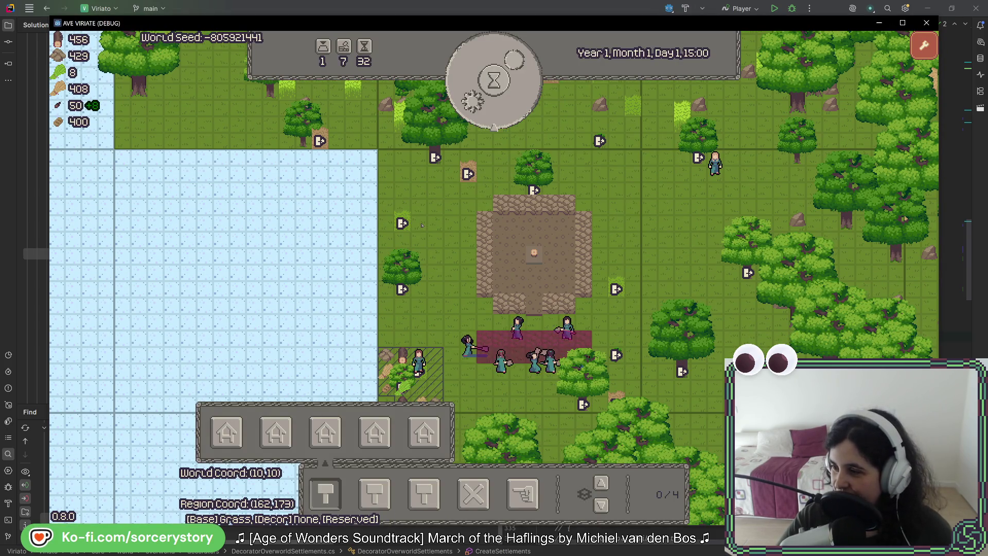
pyautogui.press('s')
pyautogui.press('d')
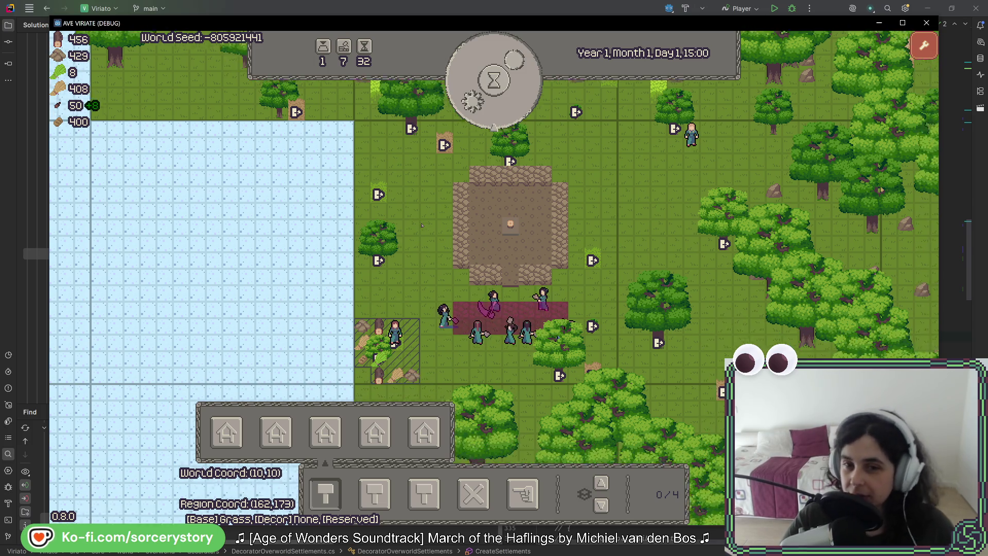
pyautogui.press('s')
pyautogui.press('d')
pyautogui.click(390, 263)
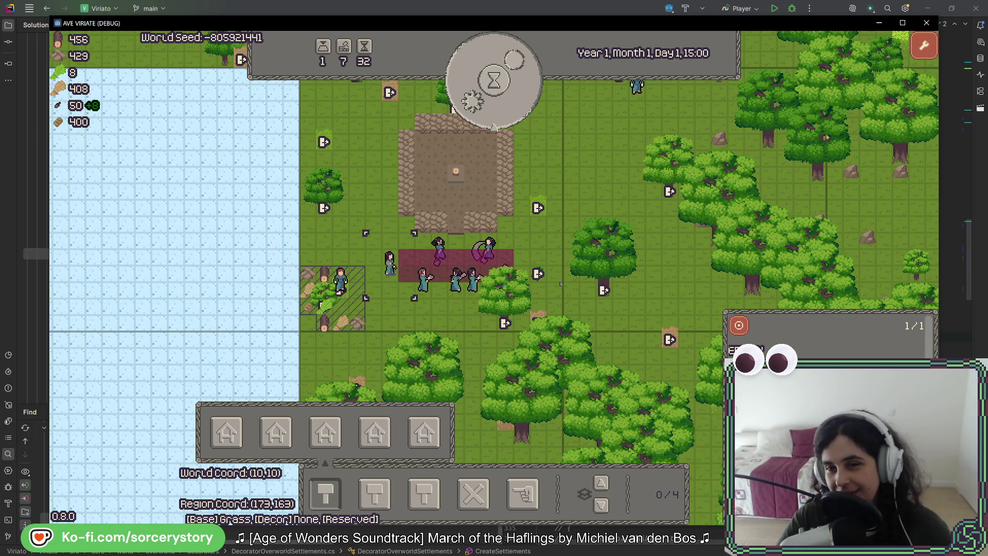
# Slide the game window aside to read villager details, close them, and move it back
pyautogui.moveTo(812, 29); pyautogui.dragTo(522, 37)
pyautogui.scroll(-2, 537, 417)
pyautogui.scroll(-3, 537, 417)
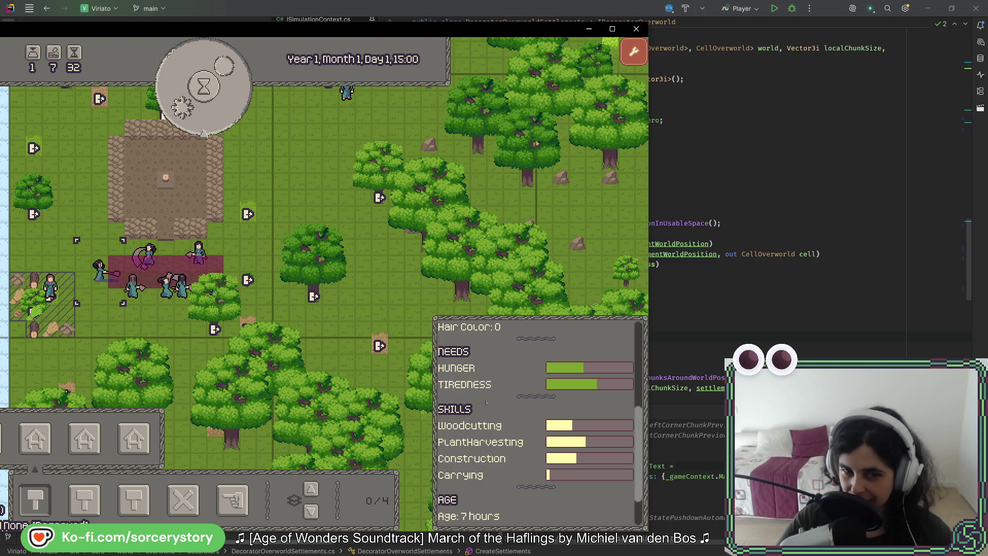
pyautogui.click(496, 427)
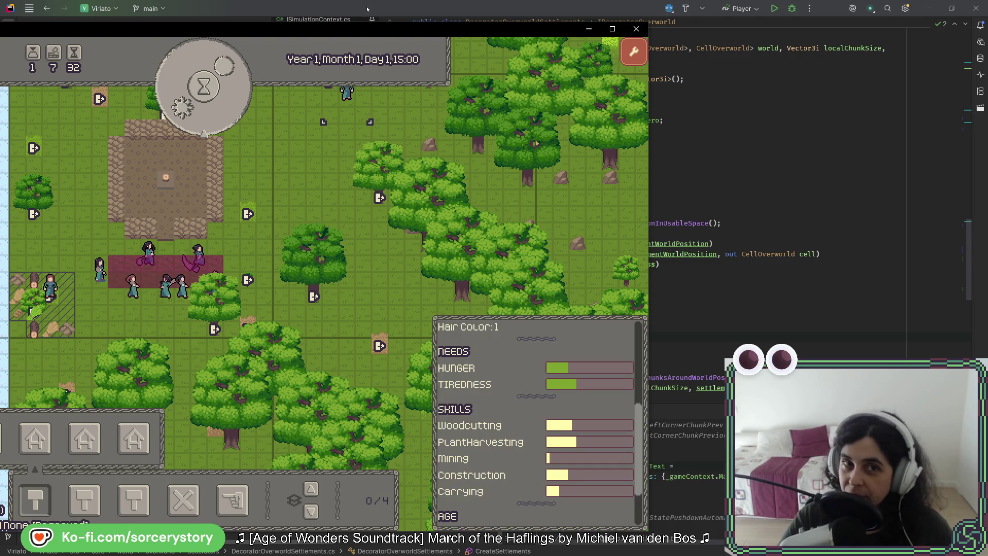
pyautogui.moveTo(361, 33)
pyautogui.mouseDown()
pyautogui.moveTo(709, 51)
pyautogui.moveTo(640, 39)
pyautogui.mouseUp()
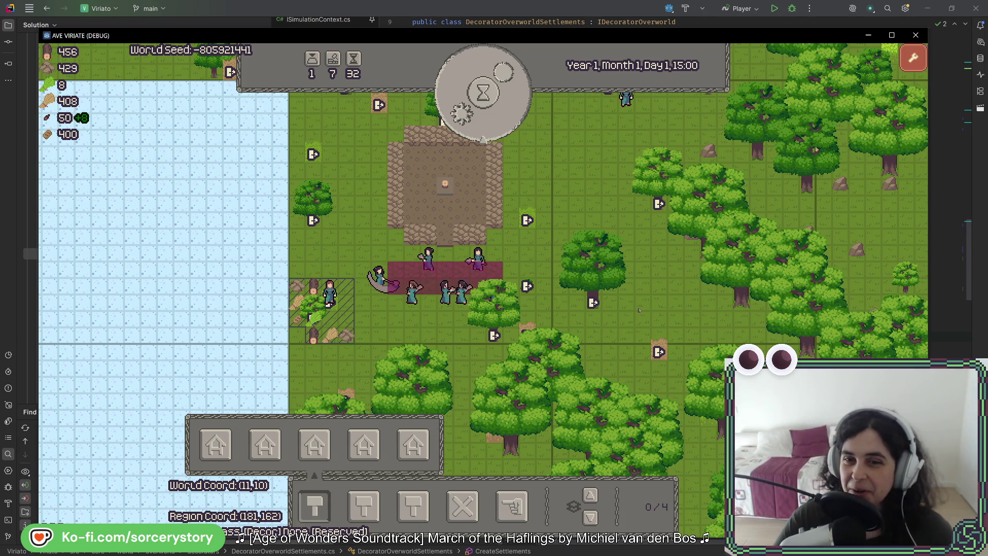
# Return to the CreateSettlements code in Rider and close the running game window
pyautogui.press('w')
pyautogui.press('a')
pyautogui.hotkey('ctrl', 'F2')
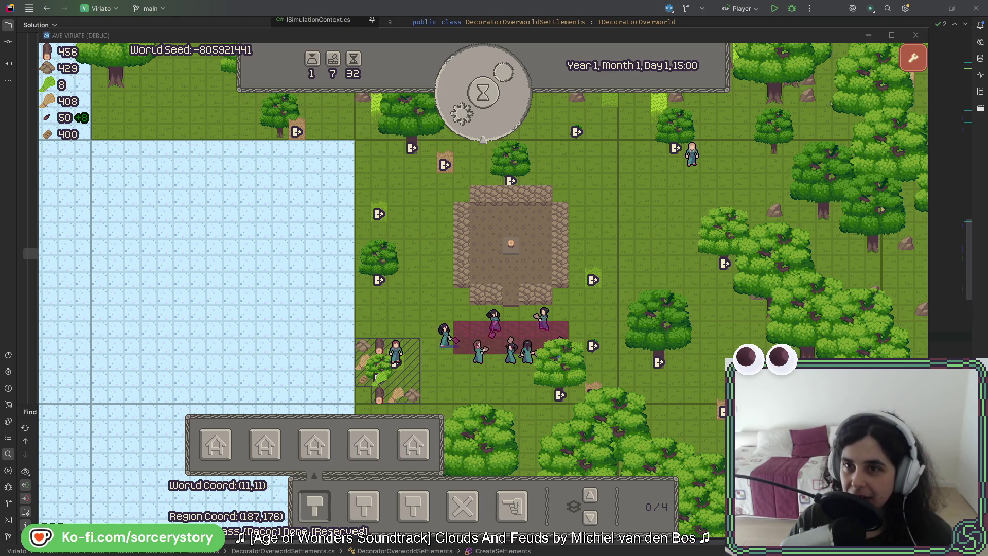
pyautogui.click(918, 35)
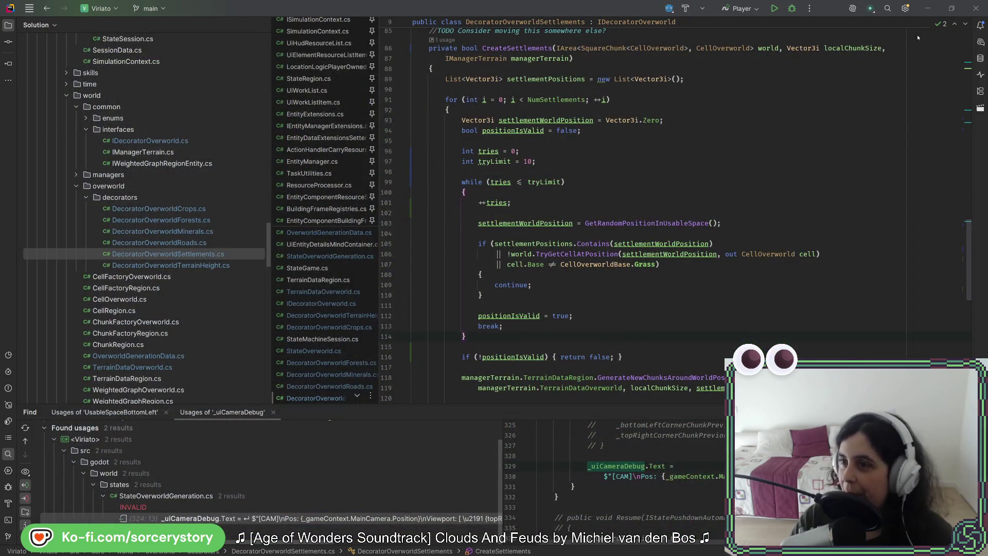
# Launch from Godot, start a New Game, visit the settlement, close it and relaunch
pyautogui.hotkey('alt', 'Tab')
pyautogui.click(810, 24)
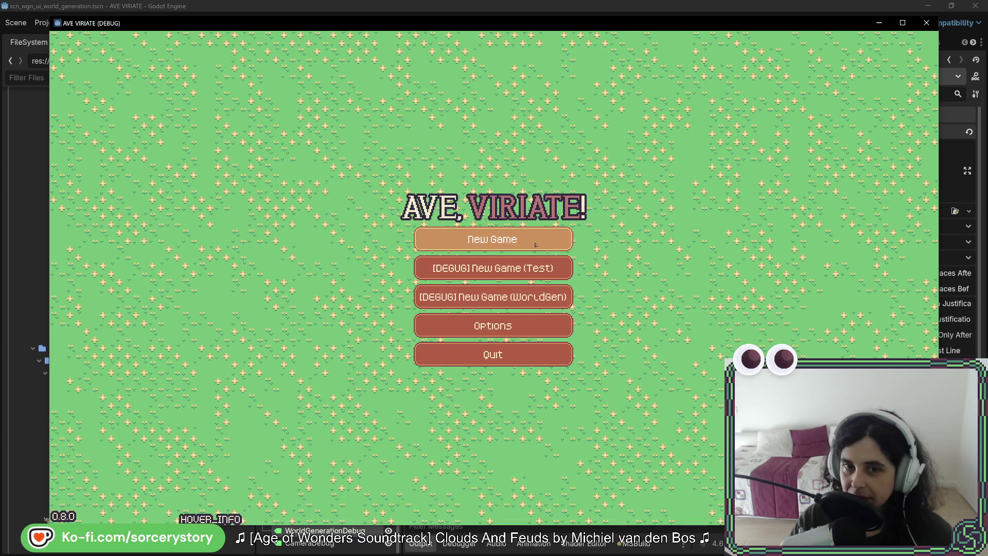
pyautogui.click(535, 244)
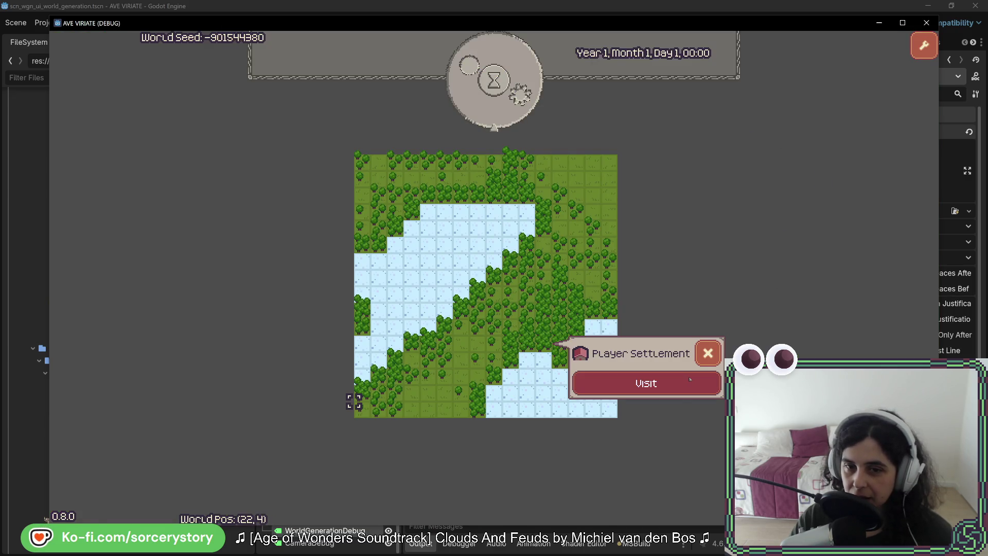
pyautogui.click(647, 384)
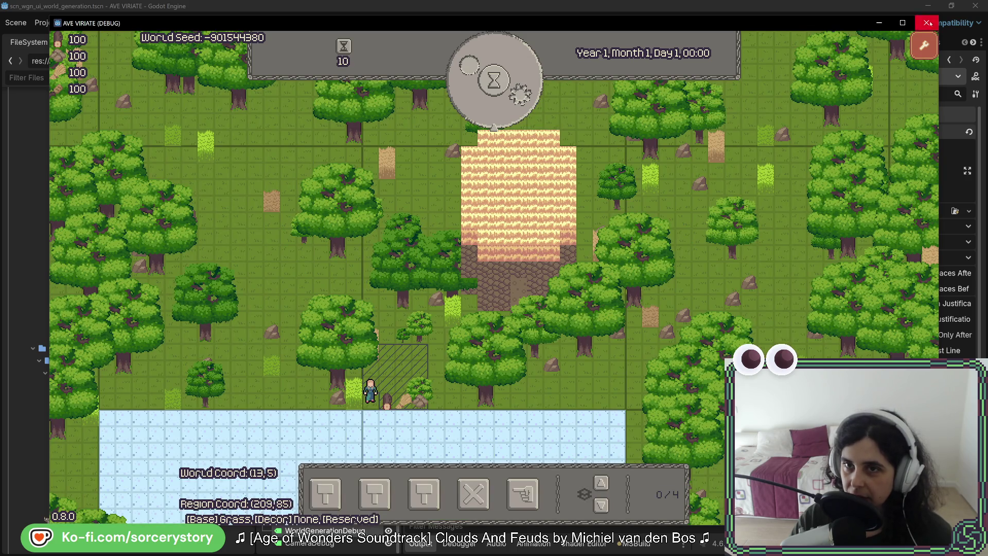
pyautogui.click(927, 23)
pyautogui.click(810, 22)
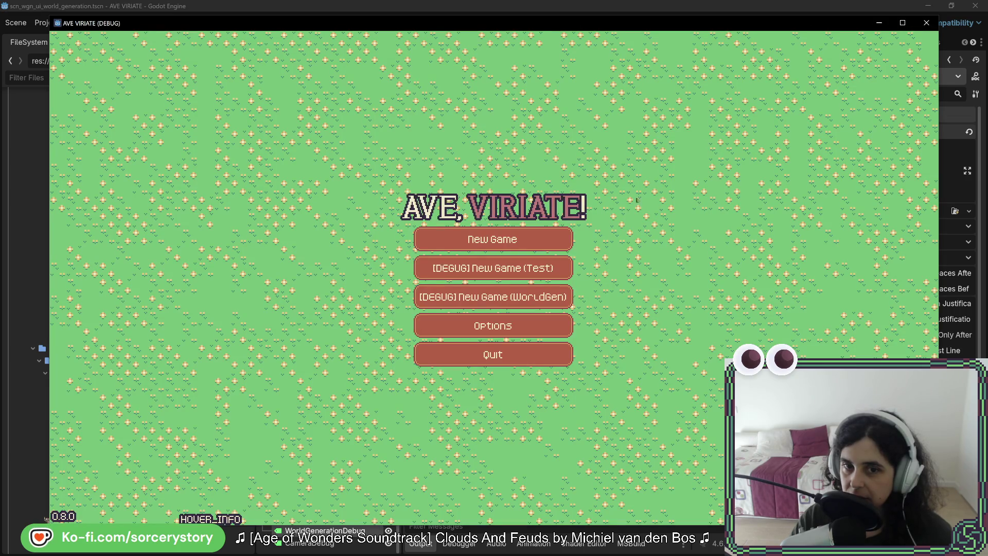
# Run [DEBUG] New Game (WorldGen) and reseed the map several times
pyautogui.click(526, 297)
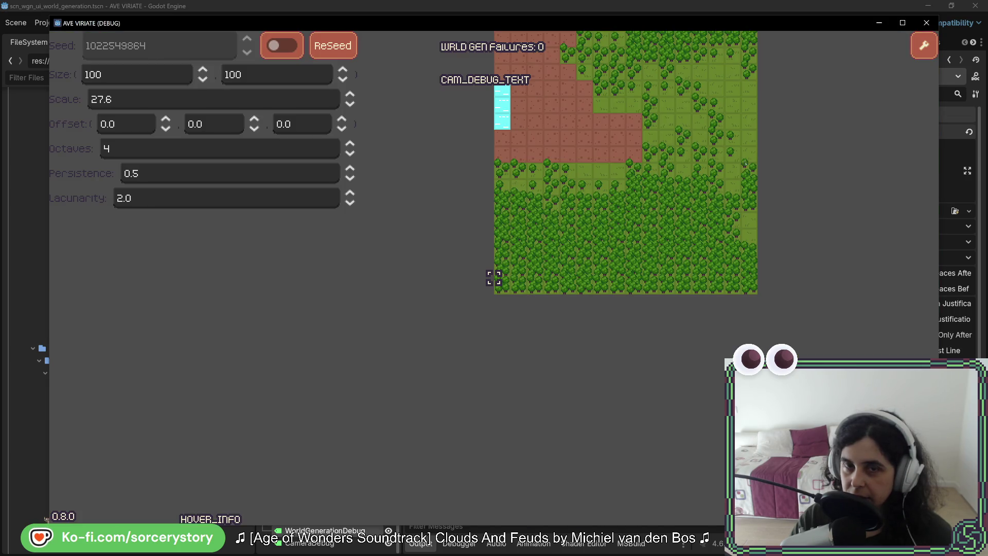
pyautogui.click(333, 46)
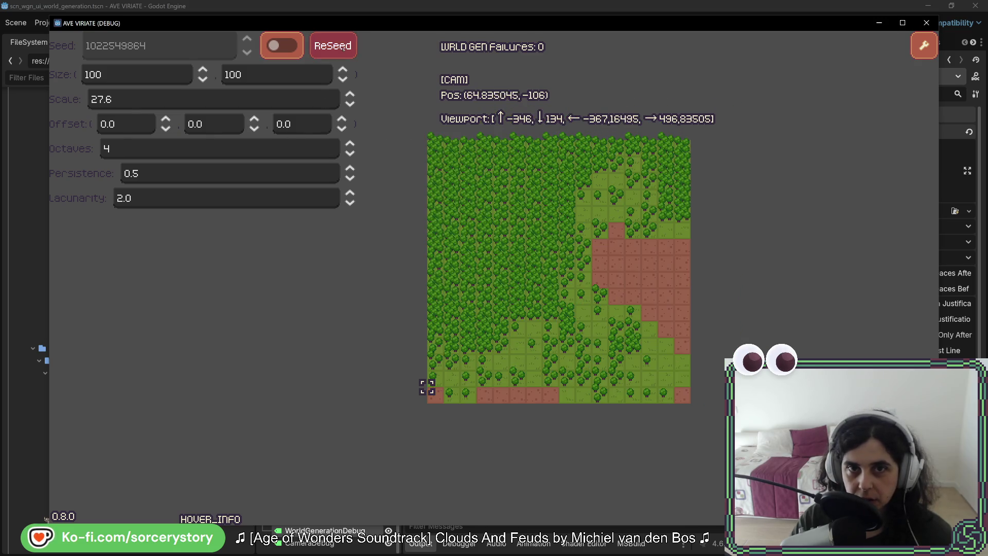
pyautogui.click(333, 45)
pyautogui.click(332, 46)
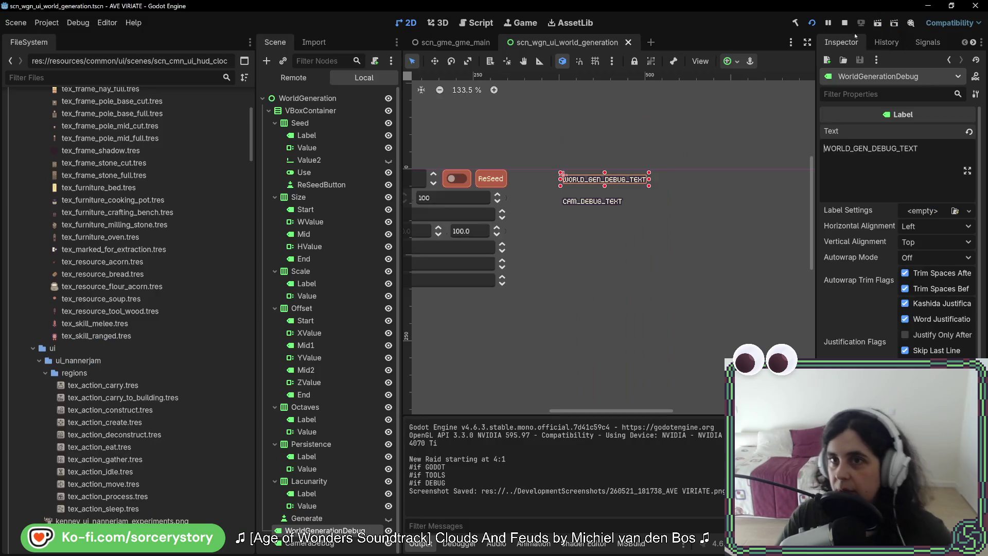
# Debug 'Player' from Rider, start a New Game to check the settlement marker, then stop the session
pyautogui.hotkey('alt', 'Tab')
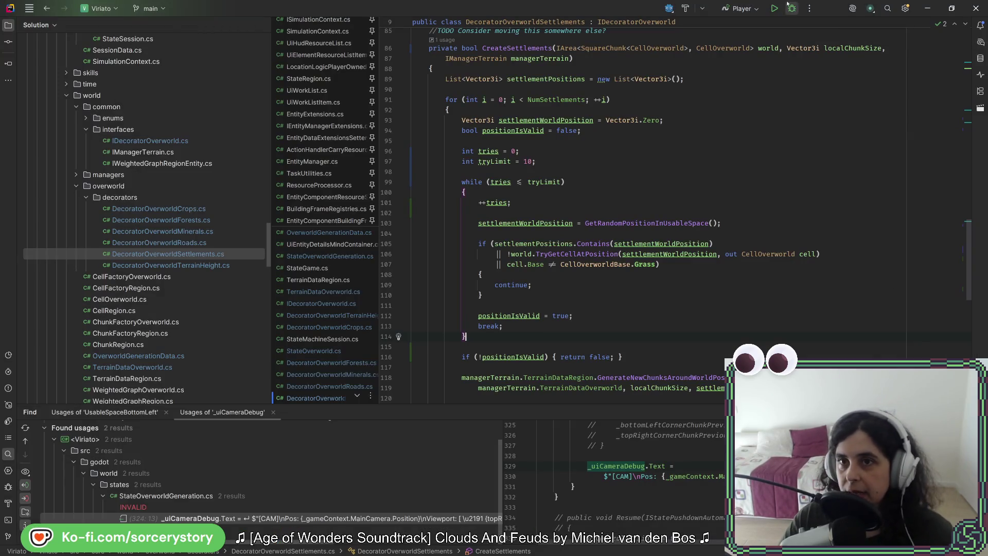
pyautogui.click(790, 12)
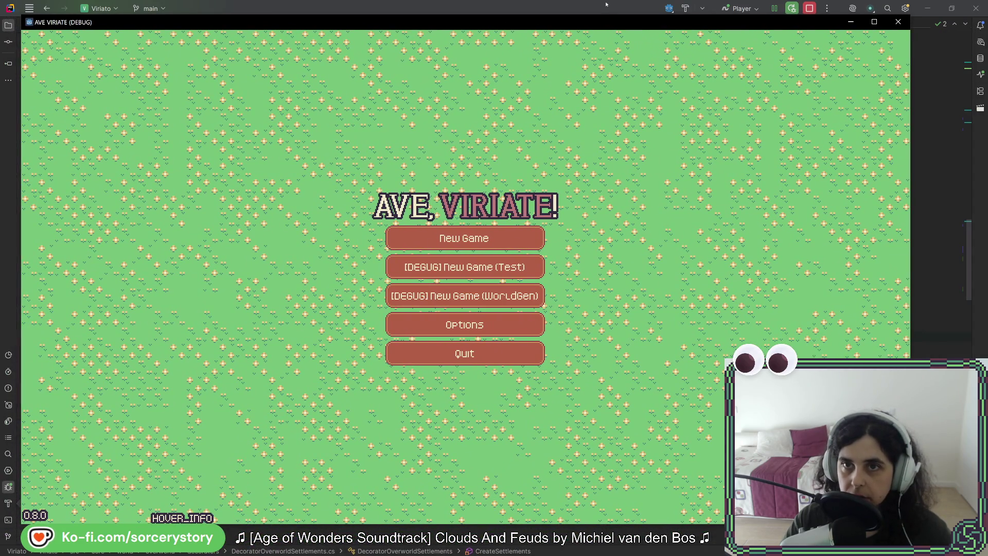
pyautogui.click(495, 295)
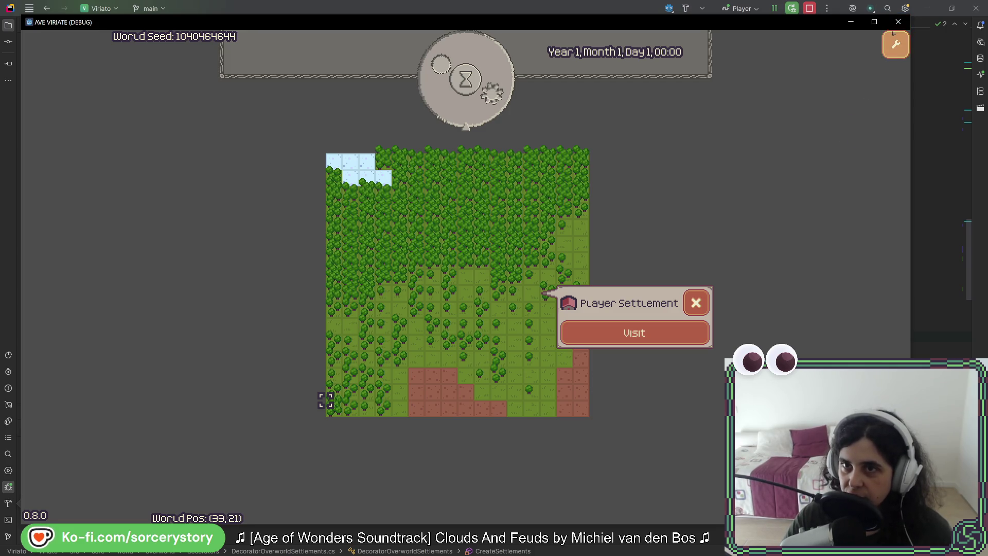
pyautogui.click(775, 9)
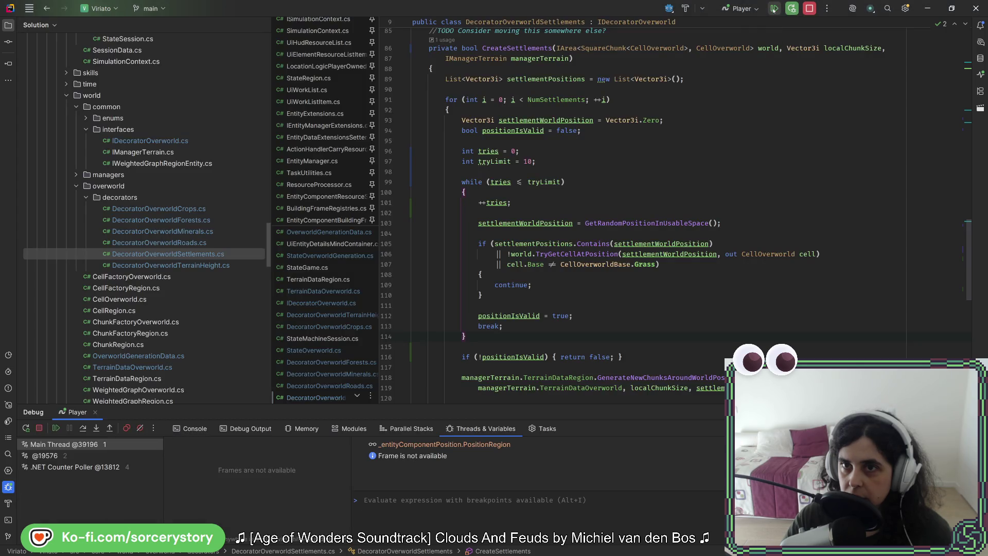
pyautogui.rightClick(775, 10)
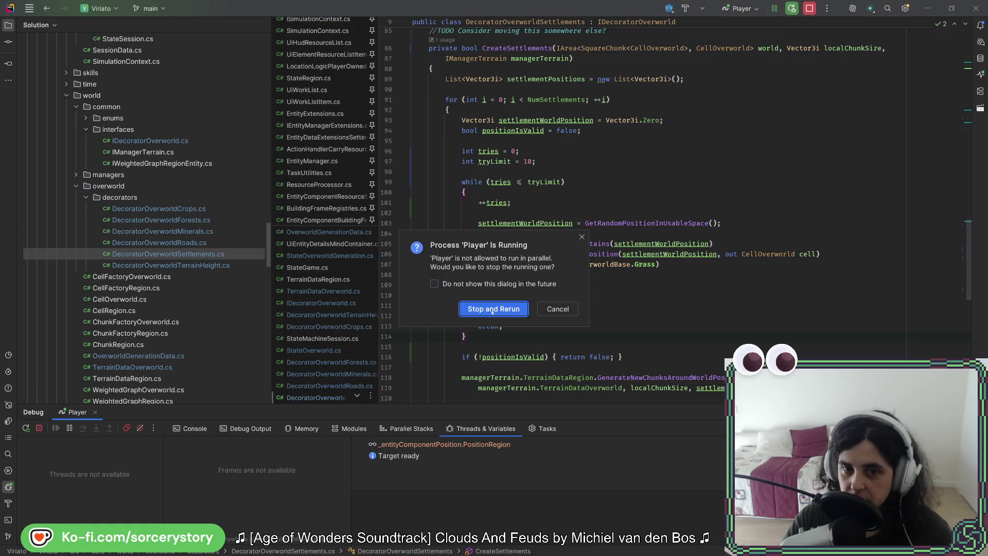
pyautogui.click(491, 313)
# Start a fresh F5 debug session, reseed until a generation failure, then pause in the debugger
pyautogui.press('F5')
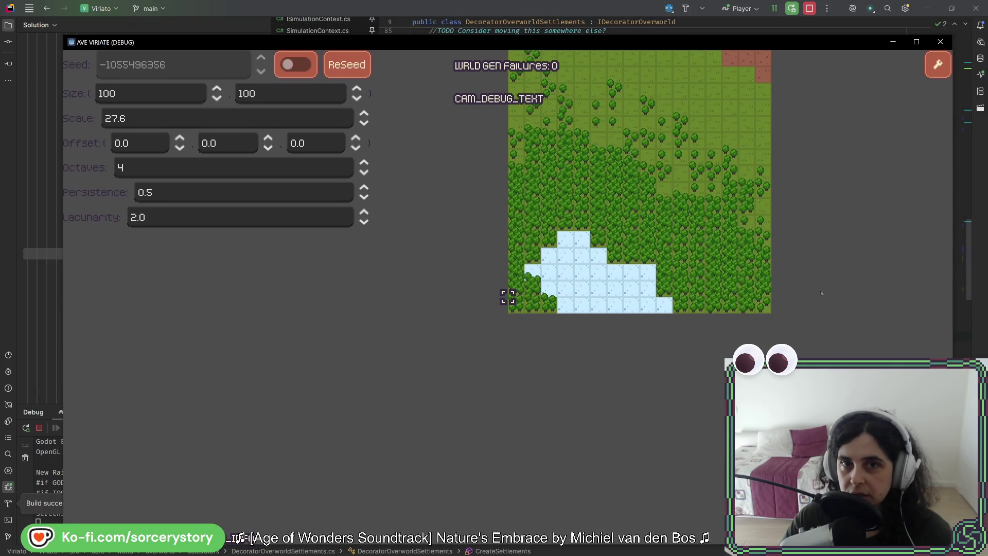
pyautogui.click(347, 65)
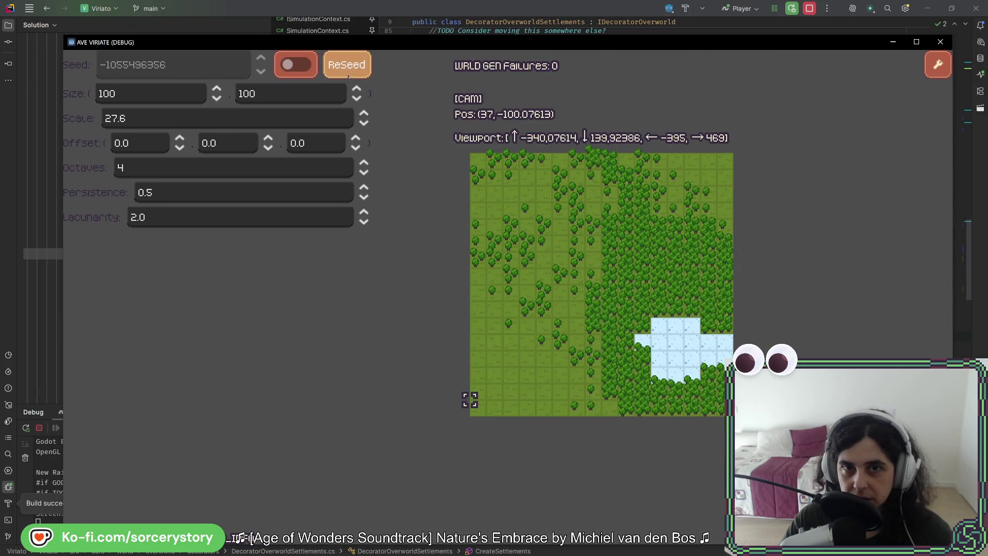
pyautogui.click(347, 65)
pyautogui.click(347, 65)
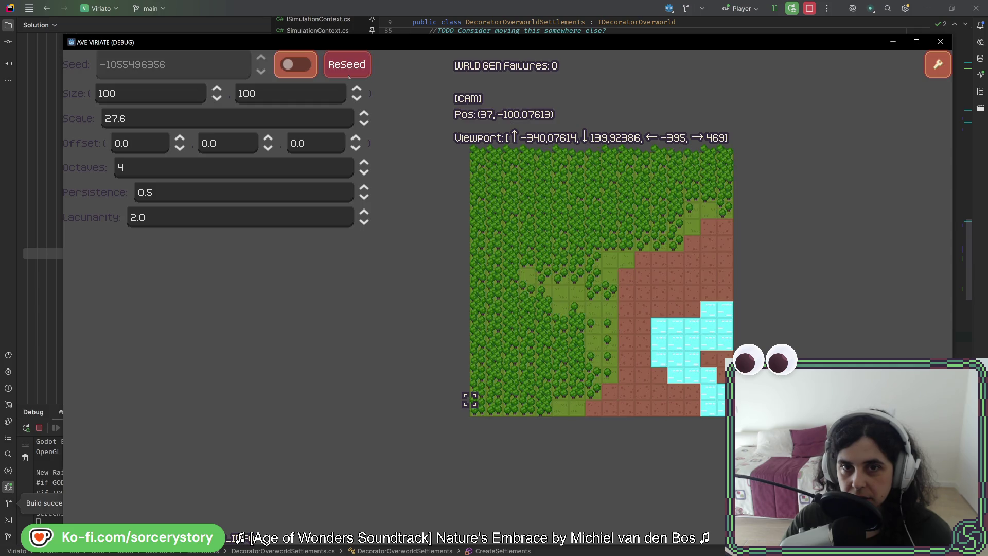
pyautogui.click(347, 65)
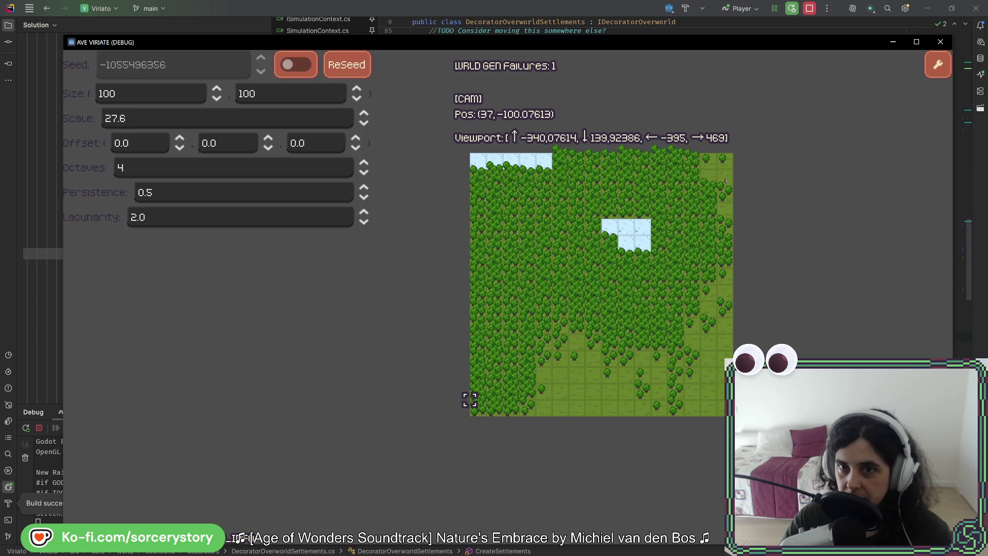
pyautogui.click(775, 9)
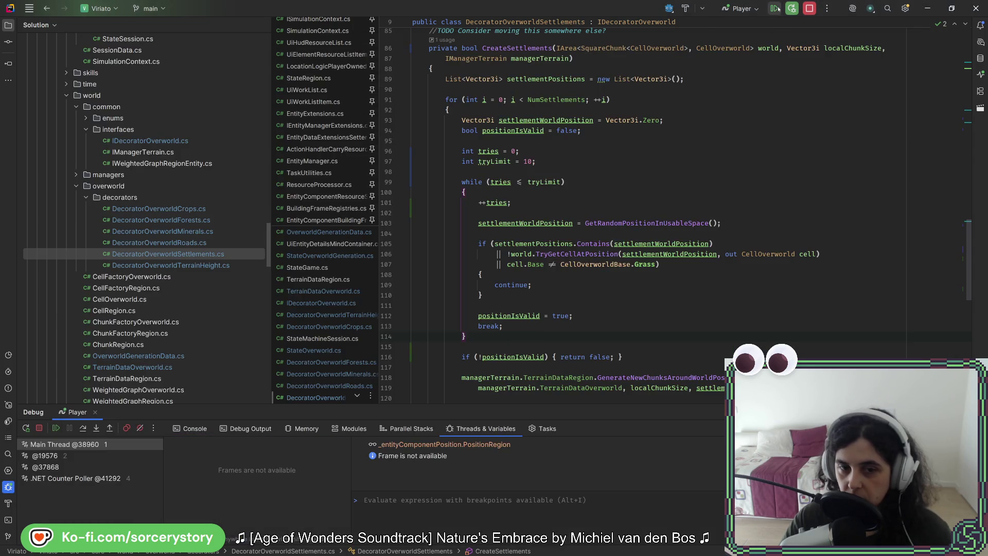
pyautogui.click(91, 446)
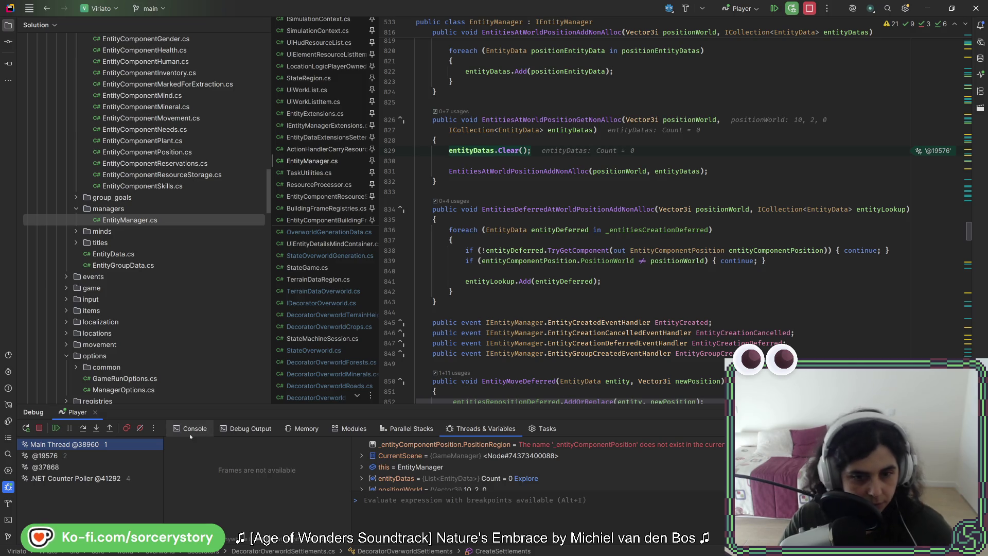
pyautogui.click(65, 456)
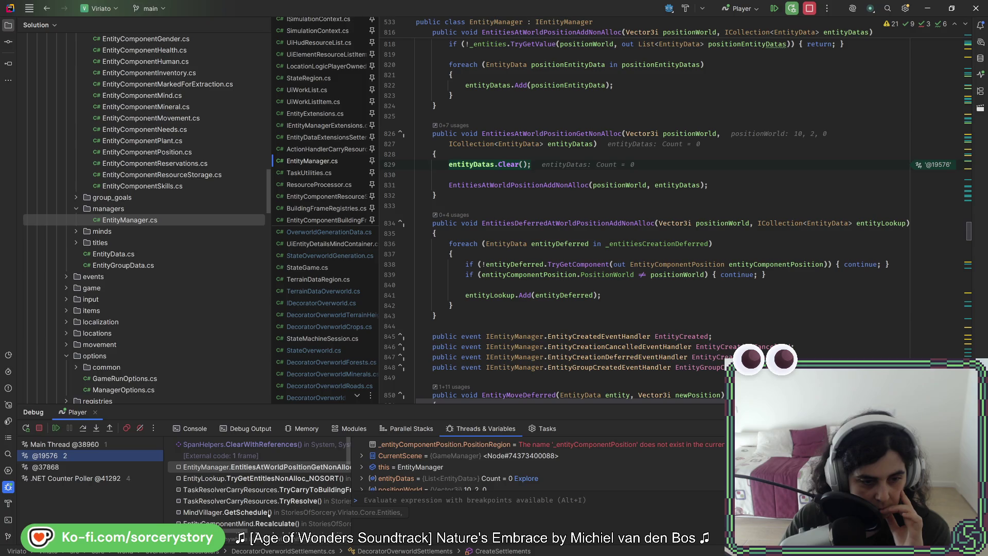
pyautogui.scroll(-3, 270, 514)
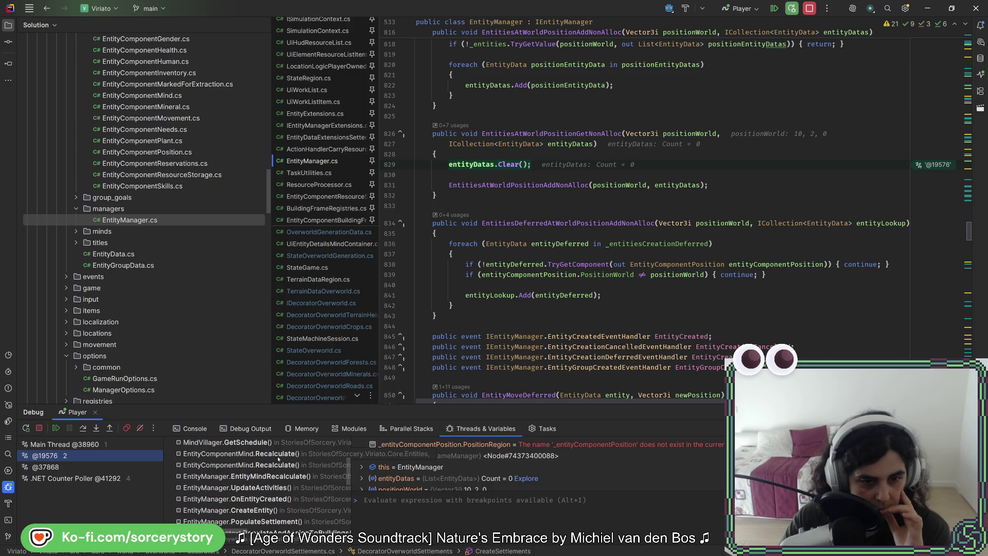
pyautogui.scroll(-1, 279, 459)
pyautogui.scroll(-1, 278, 459)
pyautogui.scroll(-1, 278, 459)
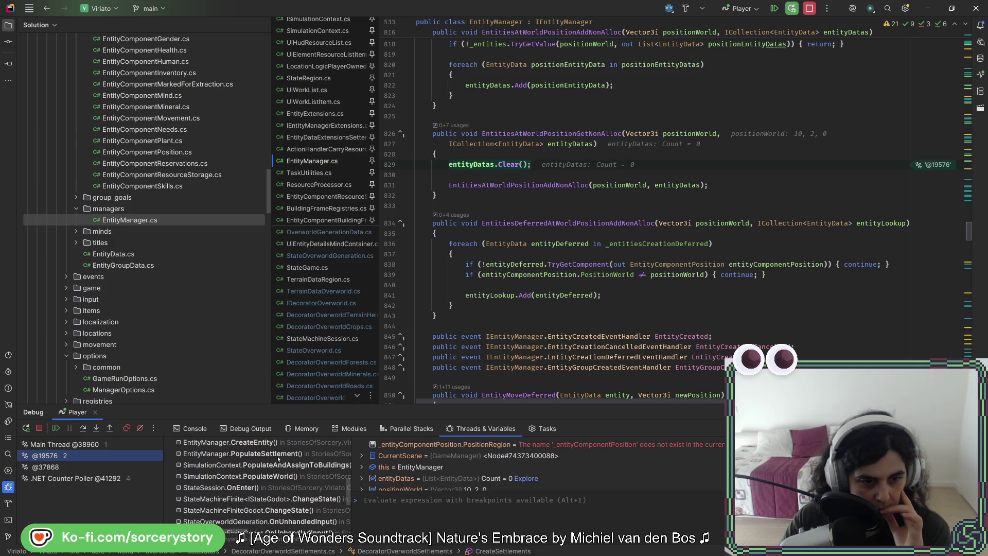
pyautogui.scroll(-2, 278, 459)
pyautogui.scroll(-1, 278, 459)
pyautogui.scroll(-1, 278, 459)
pyautogui.scroll(-1, 278, 460)
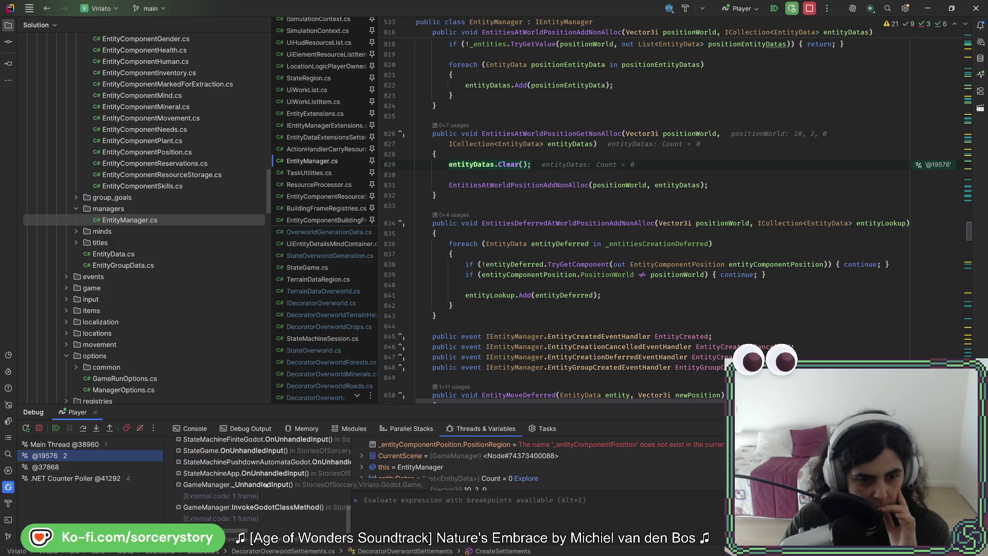
pyautogui.scroll(1, 268, 484)
pyautogui.scroll(2, 268, 485)
pyautogui.scroll(2, 267, 485)
pyautogui.scroll(1, 267, 485)
pyautogui.scroll(3, 266, 486)
pyautogui.scroll(3, 265, 486)
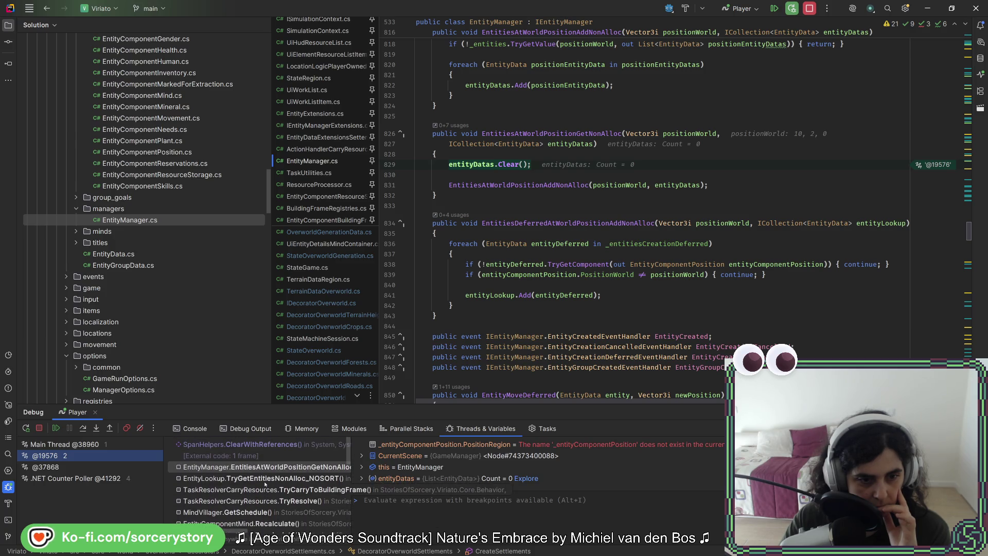
pyautogui.click(263, 467)
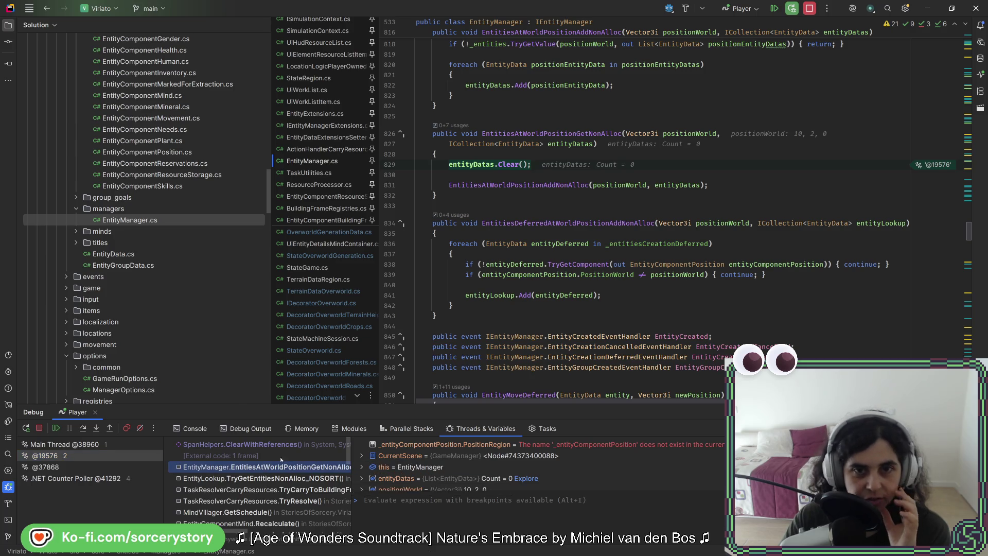
pyautogui.moveTo(470, 164)
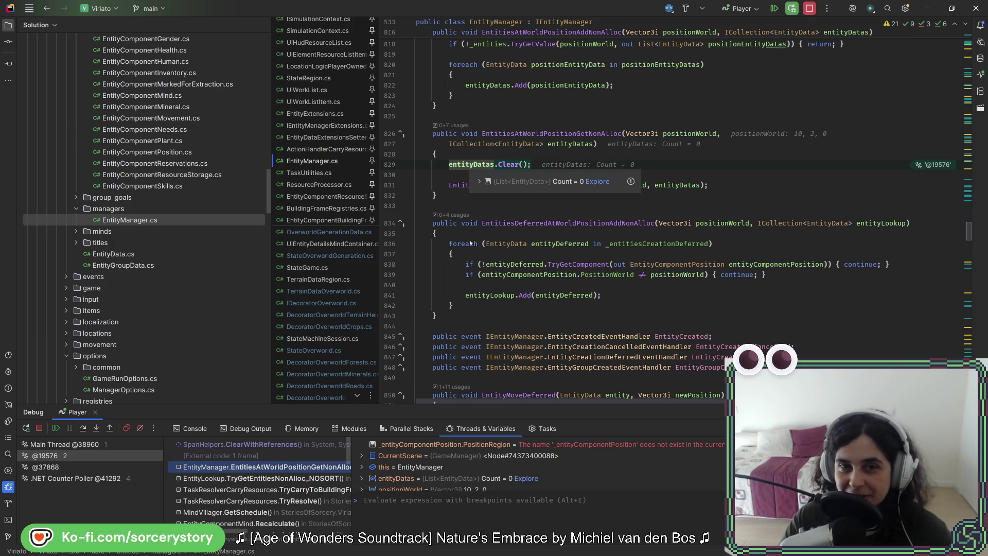
pyautogui.scroll(2, 470, 244)
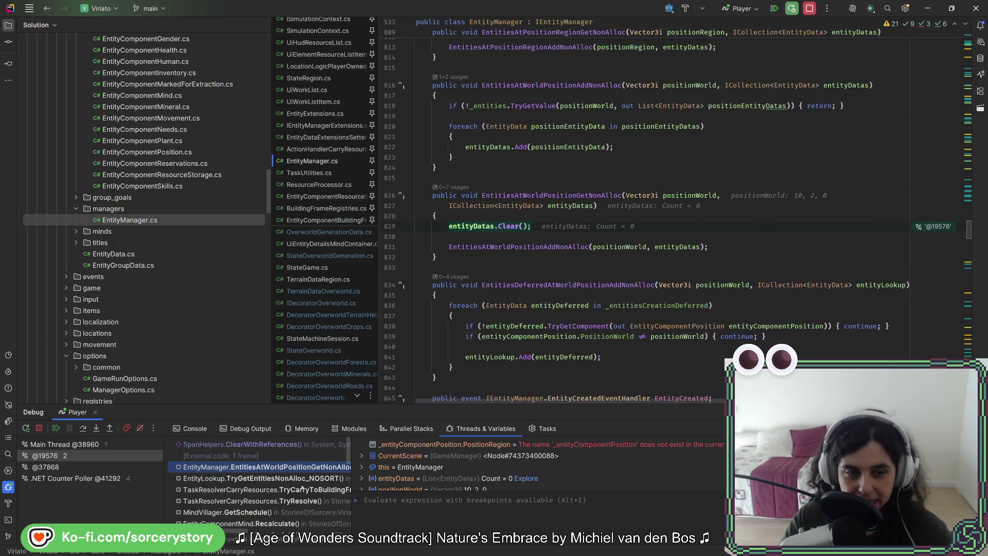
# Walk the caller frames from TryResolve through GetSchedule to EntityComponentMind.Recalculate
pyautogui.click(308, 478)
pyautogui.click(292, 501)
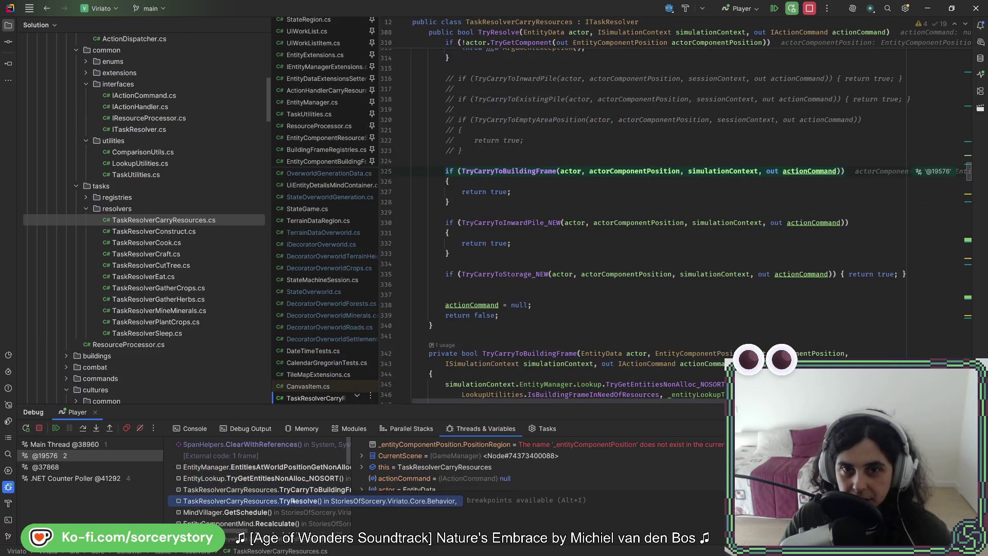
pyautogui.click(274, 512)
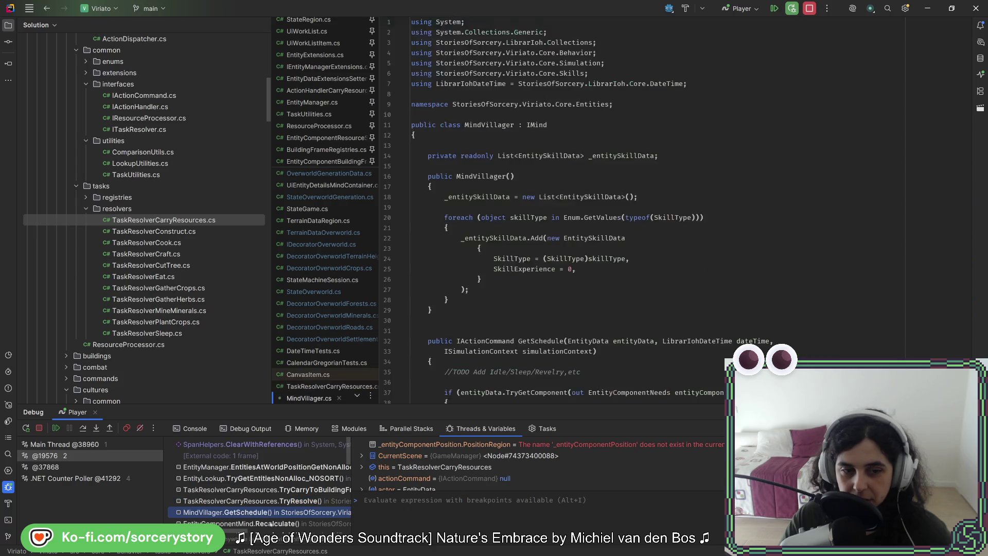
pyautogui.click(270, 523)
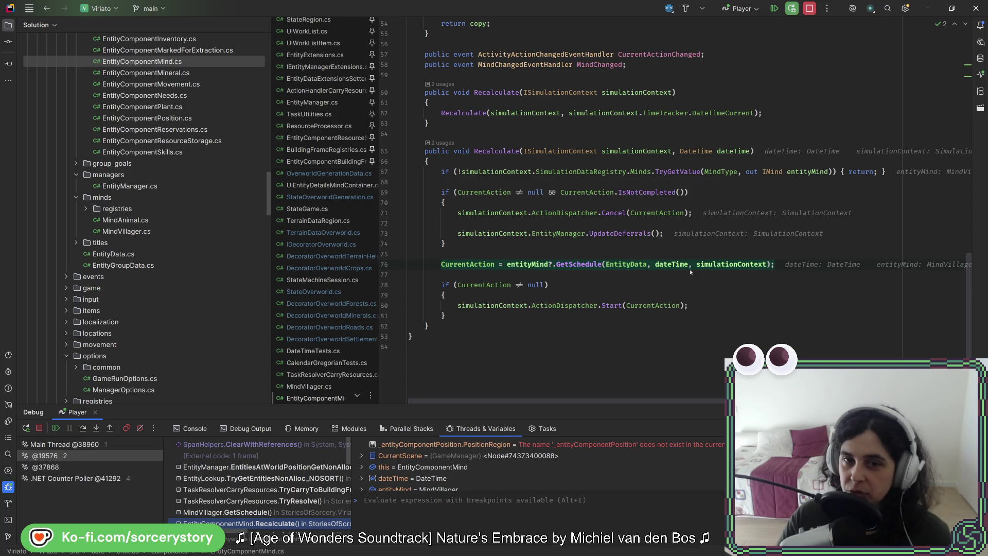
pyautogui.scroll(-3, 255, 479)
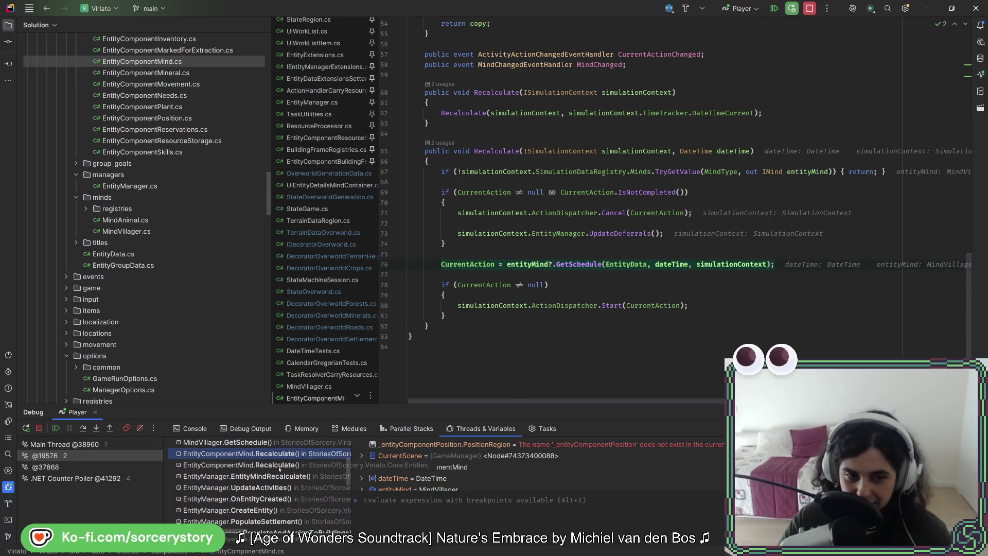
# Continue up the stack through EntityMindRecalculate, UpdateActivities, OnEntityCreated and CreateEntity to PopulateSettlement
pyautogui.click(241, 465)
pyautogui.click(282, 476)
pyautogui.click(284, 488)
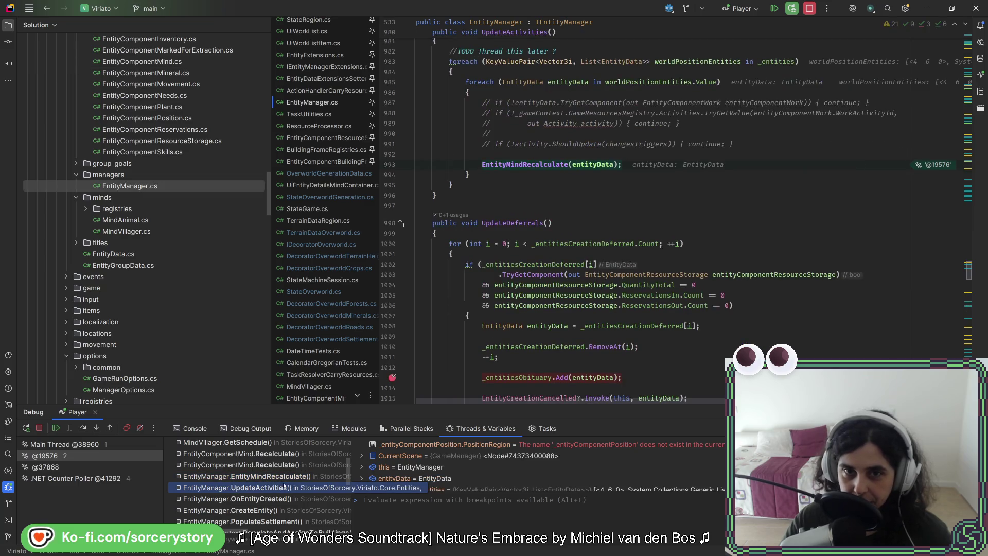
pyautogui.click(288, 500)
pyautogui.click(286, 510)
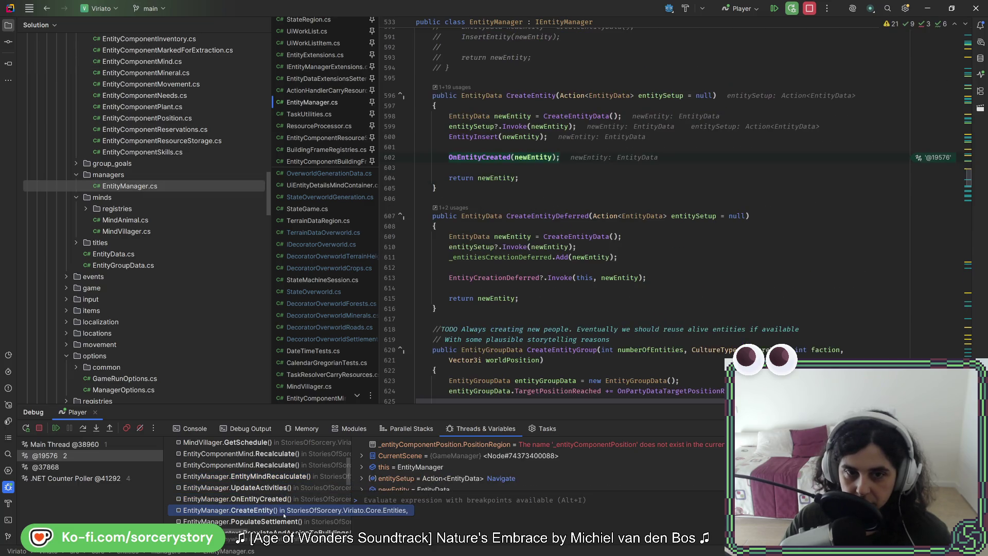
pyautogui.click(284, 521)
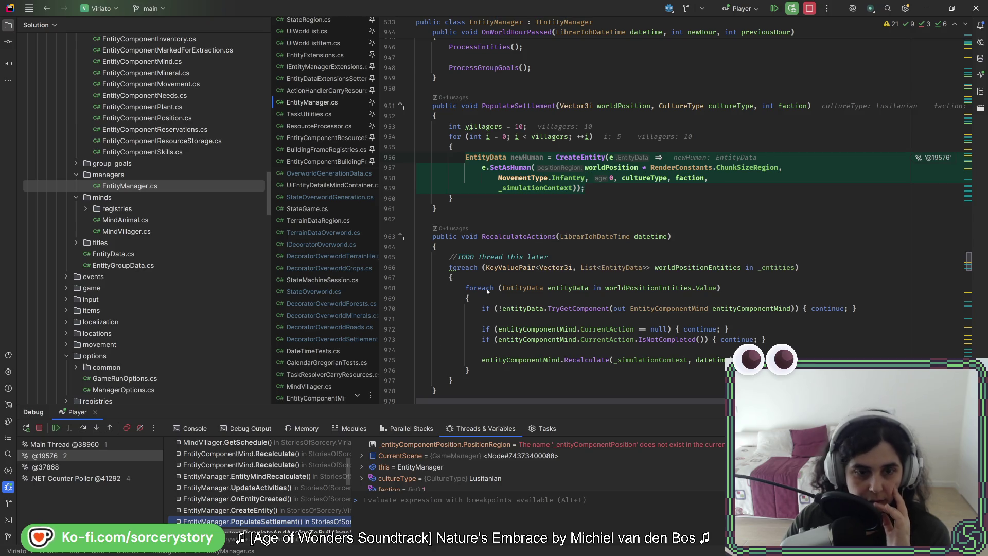
pyautogui.scroll(-2, 306, 465)
pyautogui.scroll(-1, 303, 468)
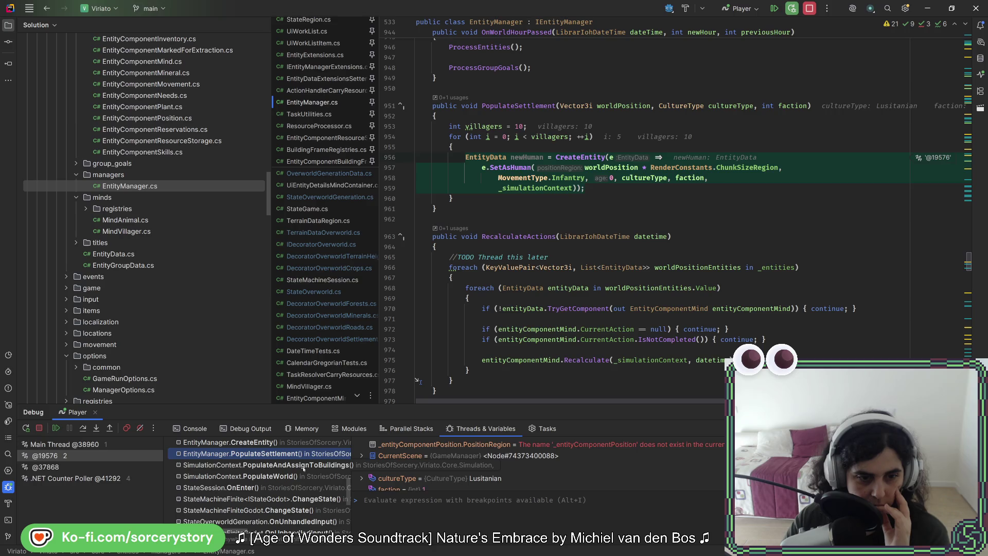
# Reach PopulateAndAssignToBuildings, PopulateWorld and settle on the StateSession.OnEnter frame
pyautogui.click(307, 466)
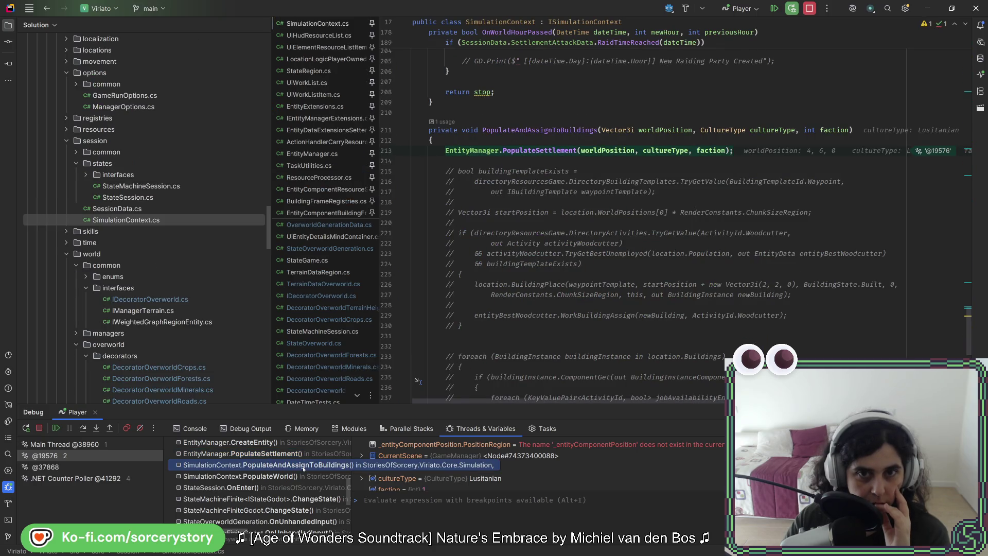
pyautogui.click(299, 477)
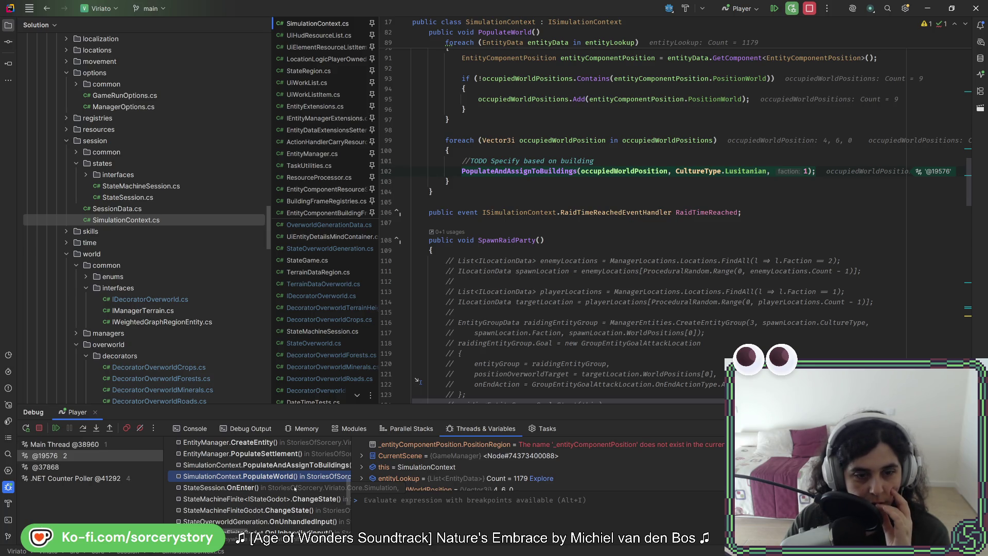
pyautogui.click(295, 489)
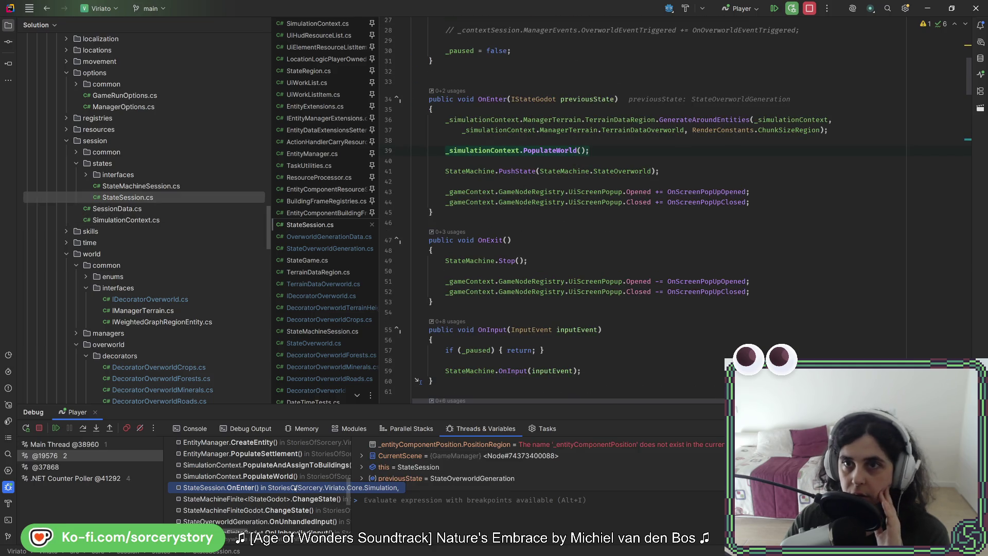
pyautogui.scroll(3, 547, 306)
pyautogui.scroll(2, 547, 306)
pyautogui.scroll(1, 545, 306)
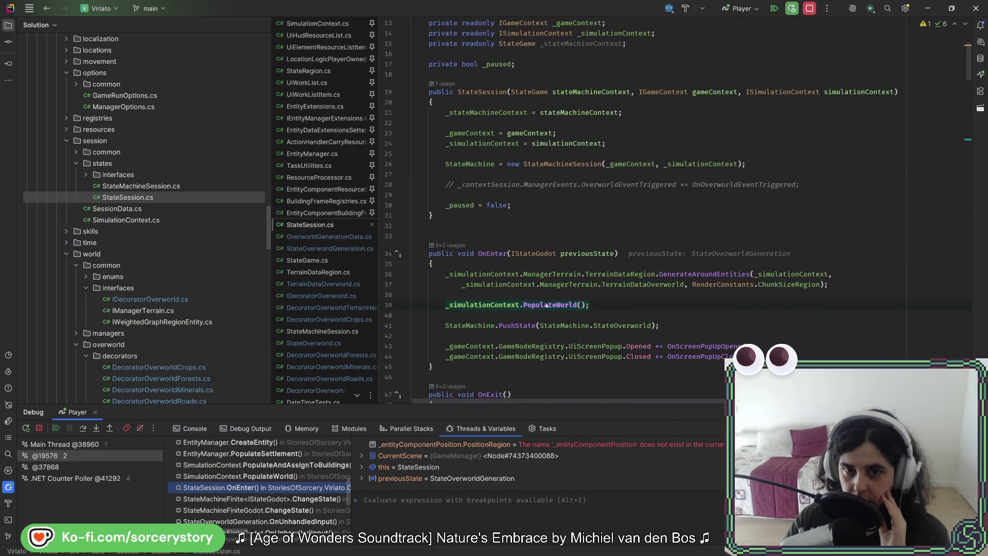
pyautogui.click(276, 477)
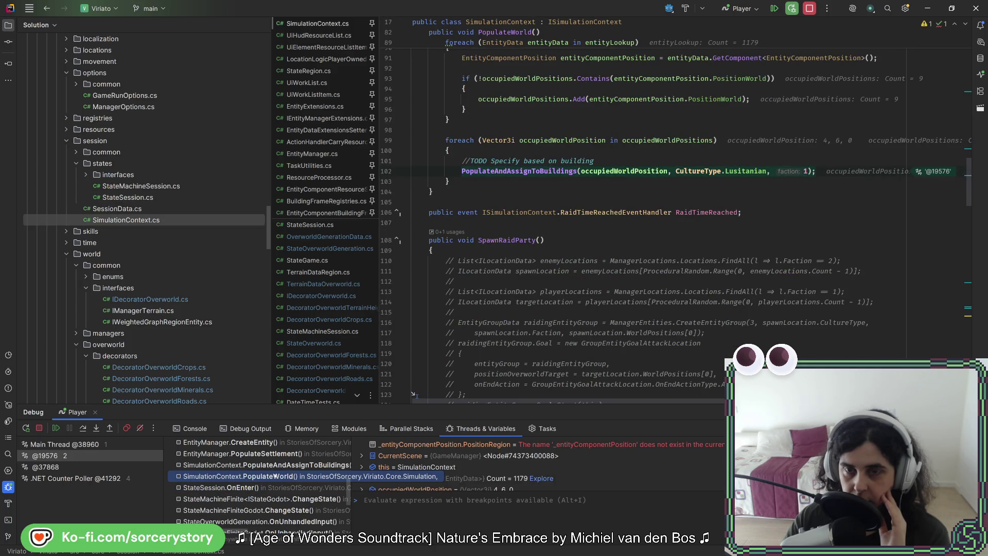
pyautogui.click(264, 489)
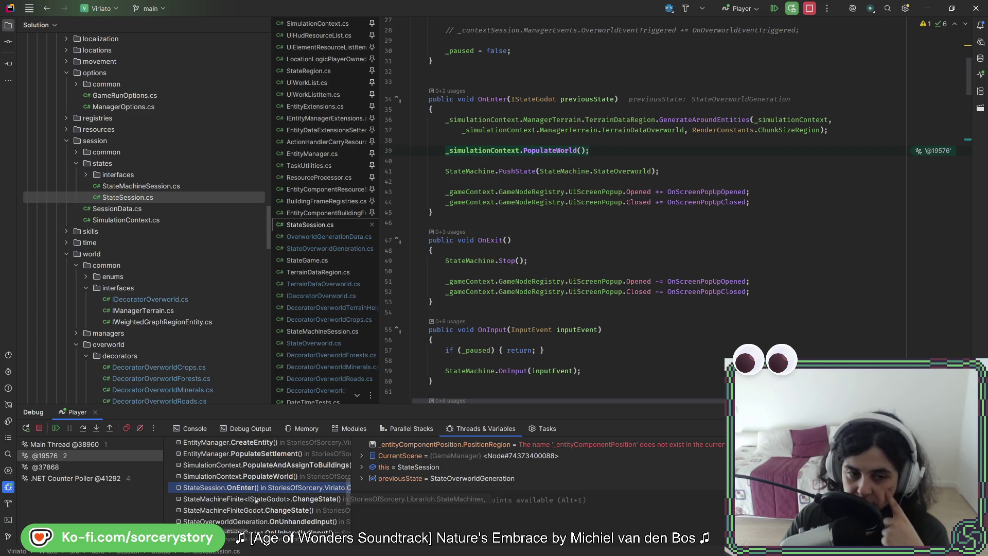
pyautogui.scroll(-5, 179, 335)
pyautogui.scroll(-10, 177, 352)
pyautogui.scroll(-3, 177, 352)
# Inspect the settlements decorator in StateOverworldGeneration.cs, confirming NumSettlements is 1
pyautogui.doubleClick(149, 361)
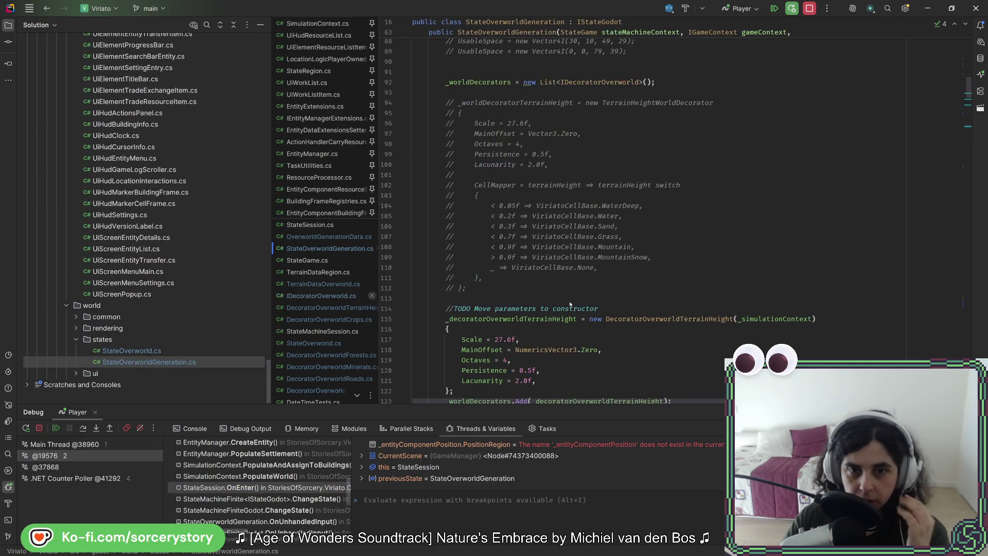
pyautogui.scroll(-6, 595, 267)
pyautogui.scroll(-6, 596, 267)
pyautogui.scroll(-5, 594, 266)
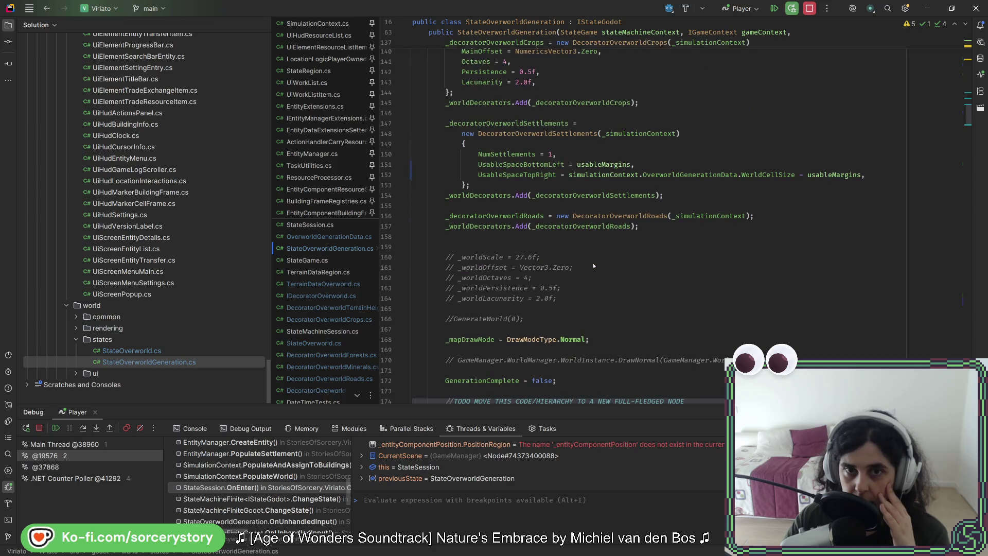
pyautogui.click(561, 154)
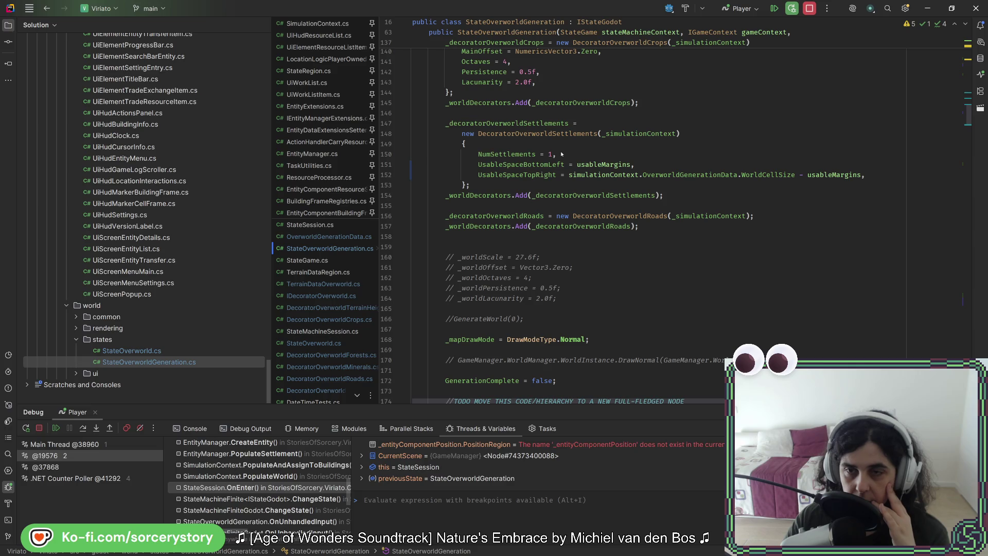
pyautogui.doubleClick(549, 154)
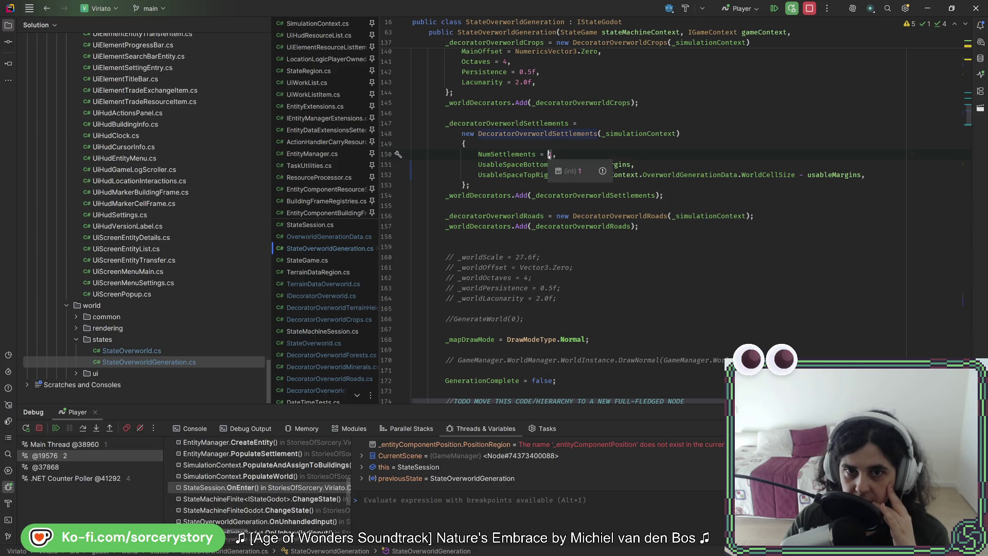
pyautogui.click(566, 154)
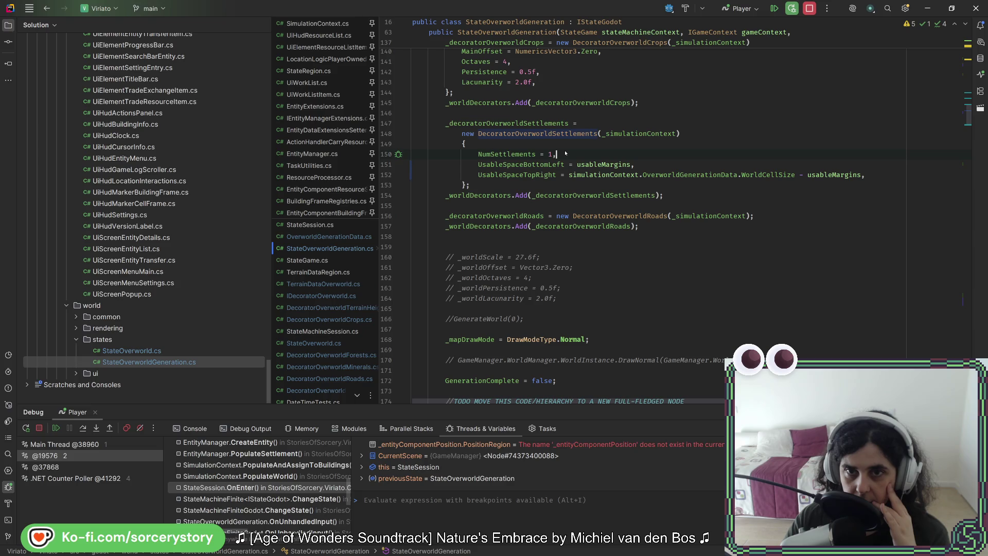
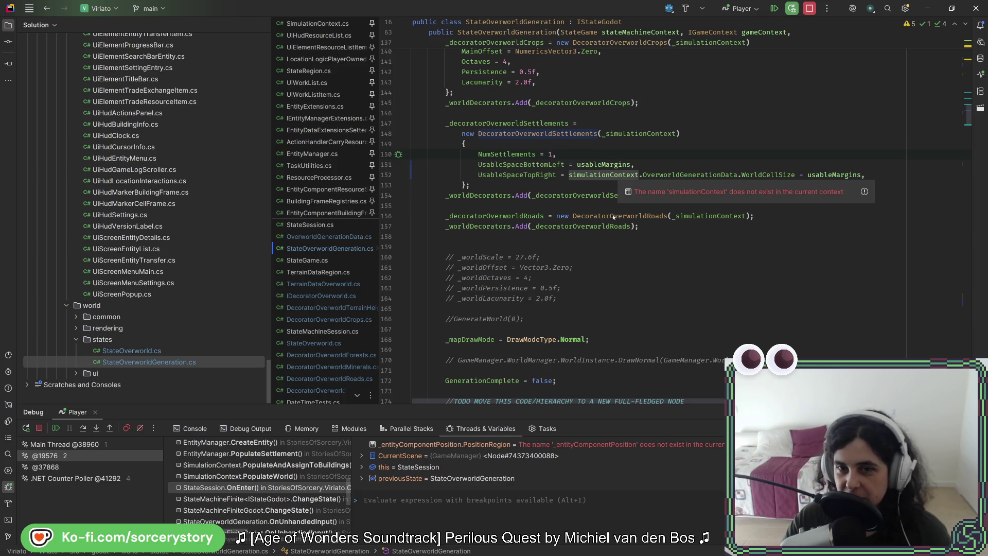
# Inspect the DecoratorOverworldSettlements constructor from the settlements decorator setup and return
pyautogui.click(665, 227)
pyautogui.scroll(2, 583, 272)
pyautogui.scroll(2, 584, 272)
pyautogui.scroll(2, 584, 271)
pyautogui.scroll(-2, 585, 270)
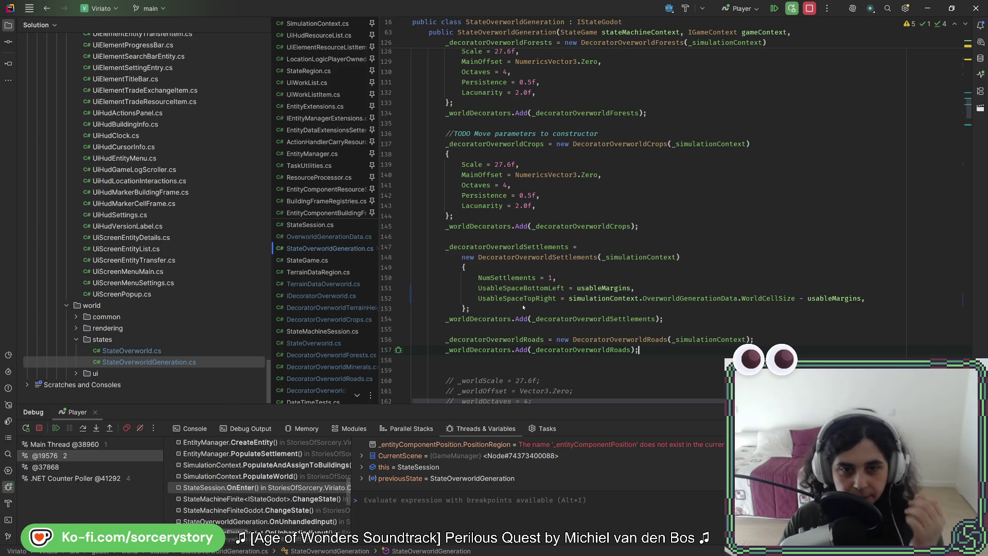
pyautogui.click(504, 247)
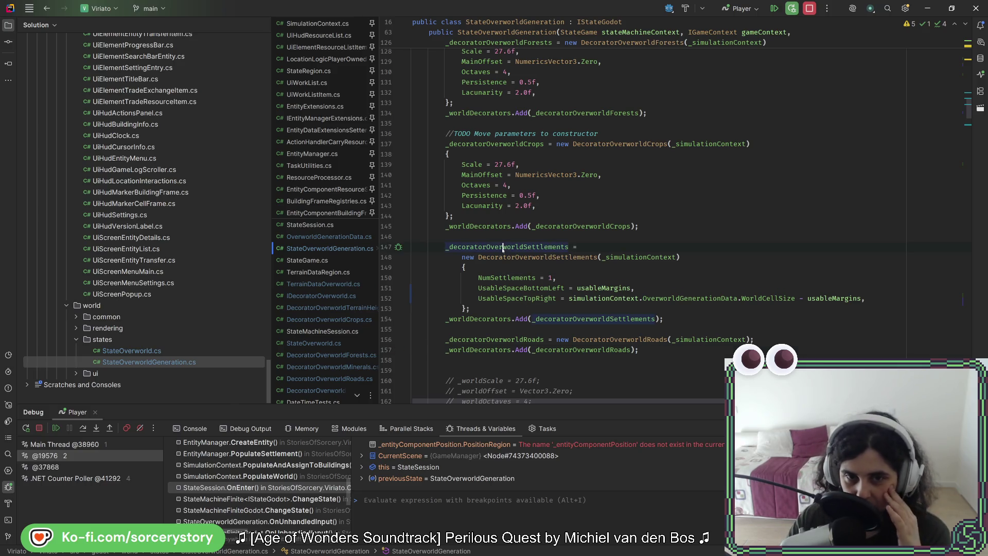
pyautogui.keyDown('ctrl'); pyautogui.click(565, 259); pyautogui.keyUp('ctrl')
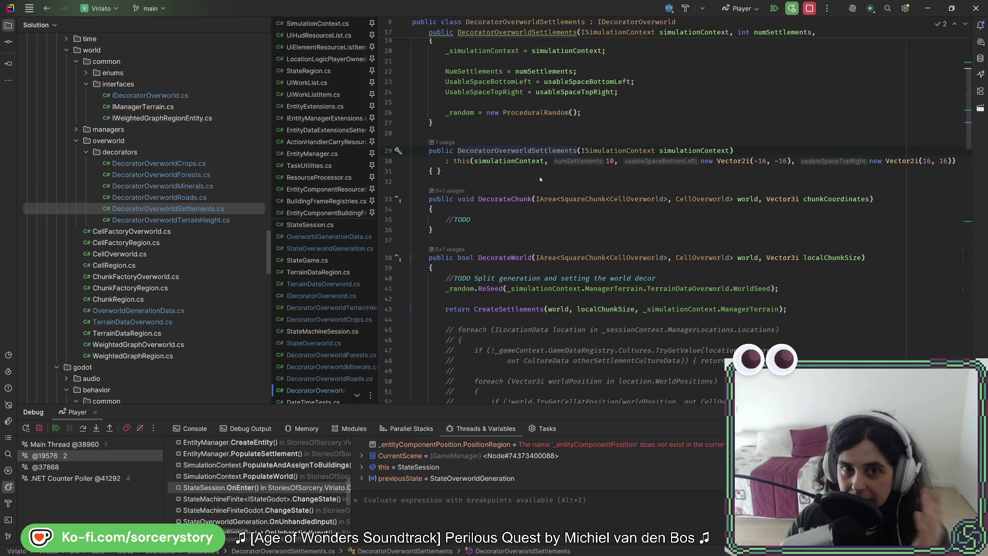
pyautogui.moveTo(502, 259)
pyautogui.click(46, 8)
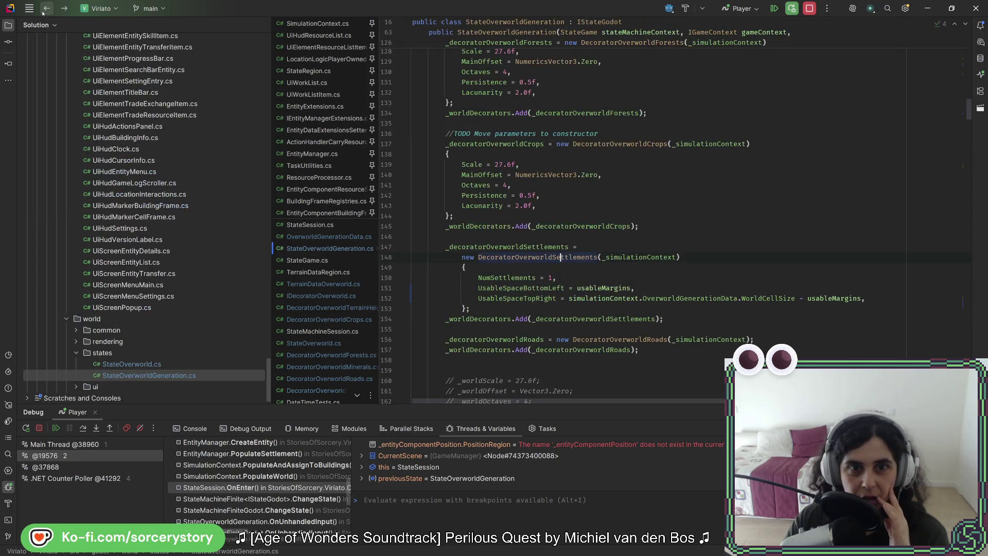
pyautogui.scroll(-2, 466, 143)
pyautogui.scroll(-7, 466, 144)
pyautogui.scroll(-6, 465, 145)
pyautogui.scroll(-1, 465, 148)
pyautogui.scroll(-10, 465, 147)
pyautogui.scroll(-11, 460, 146)
pyautogui.scroll(-1, 460, 146)
pyautogui.scroll(-4, 456, 142)
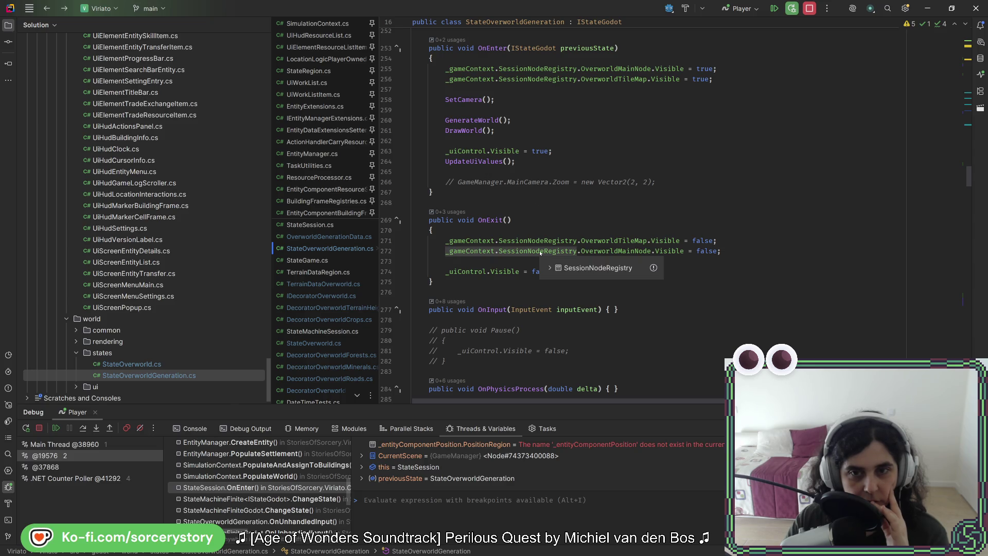
pyautogui.moveTo(614, 241)
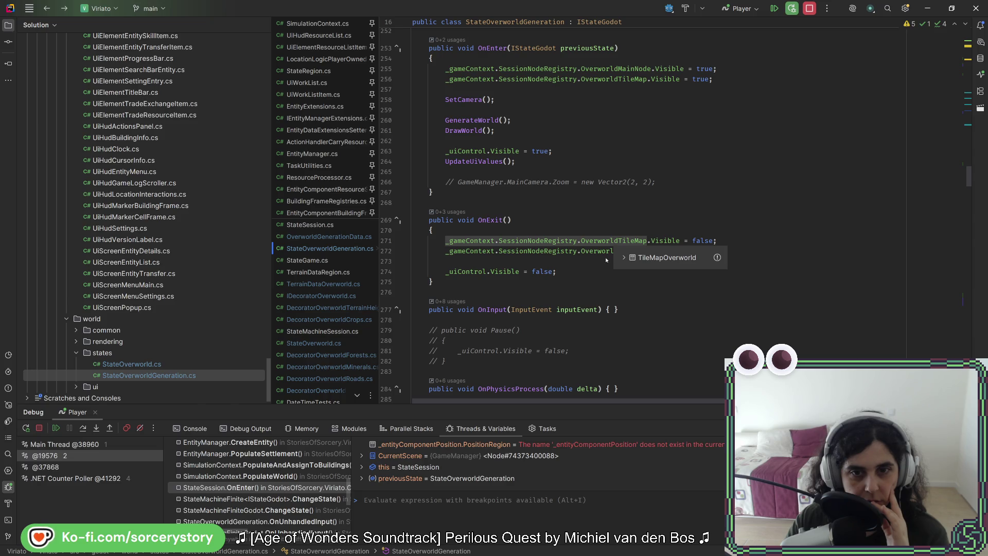
pyautogui.scroll(-1, 609, 259)
pyautogui.scroll(-4, 491, 261)
pyautogui.scroll(-1, 491, 261)
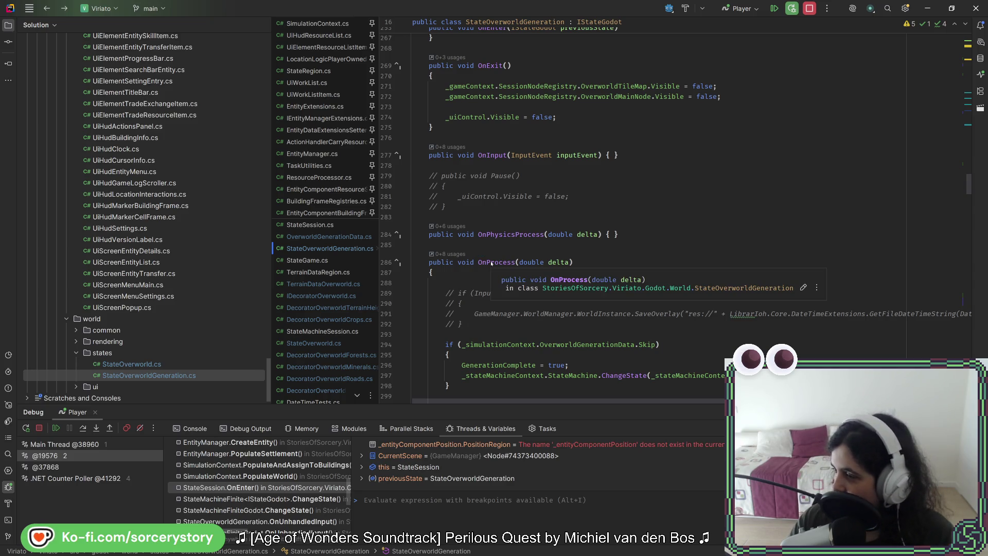
pyautogui.moveTo(495, 263)
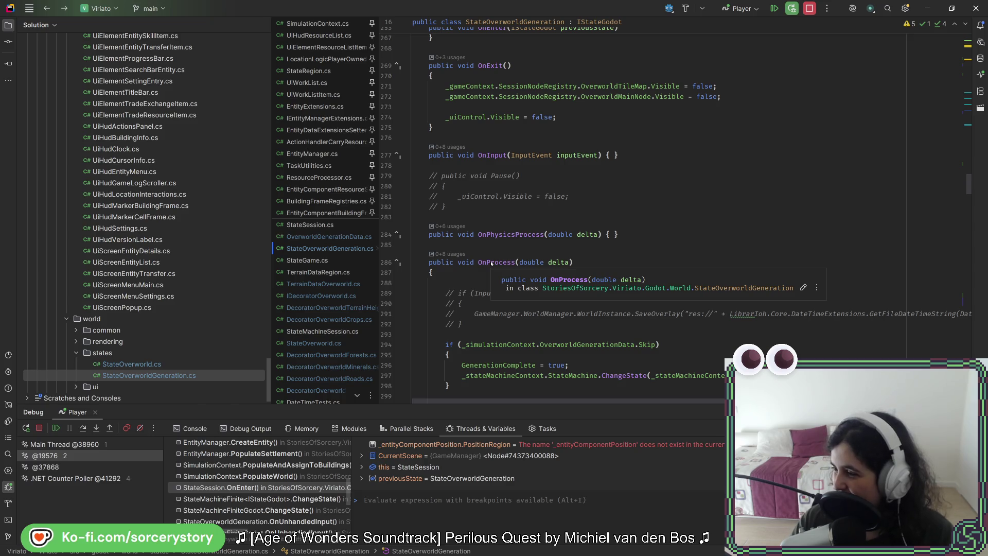
# Review OnProcess, then jump to the EntityManager.CreateEntity frame in the call stack
pyautogui.click(495, 263)
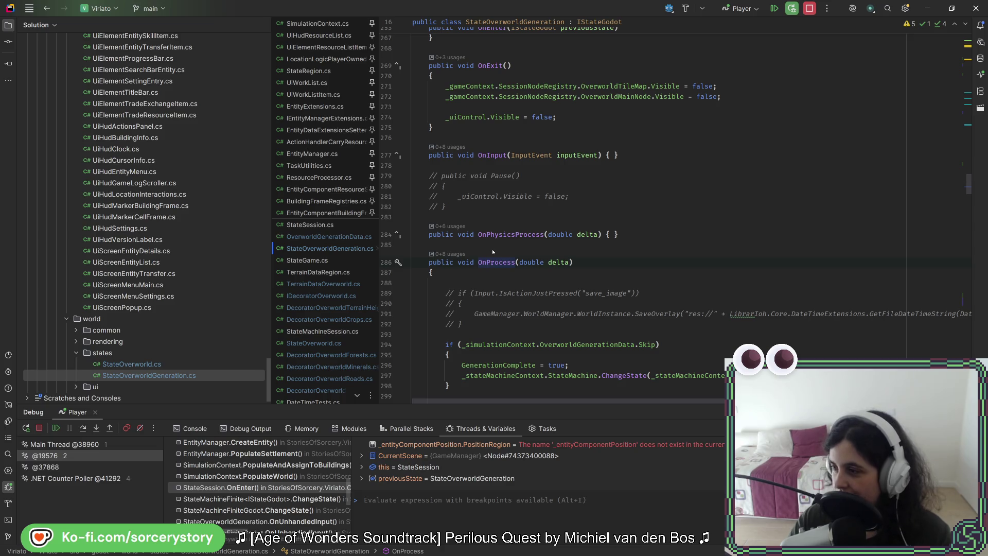
pyautogui.scroll(-4, 493, 251)
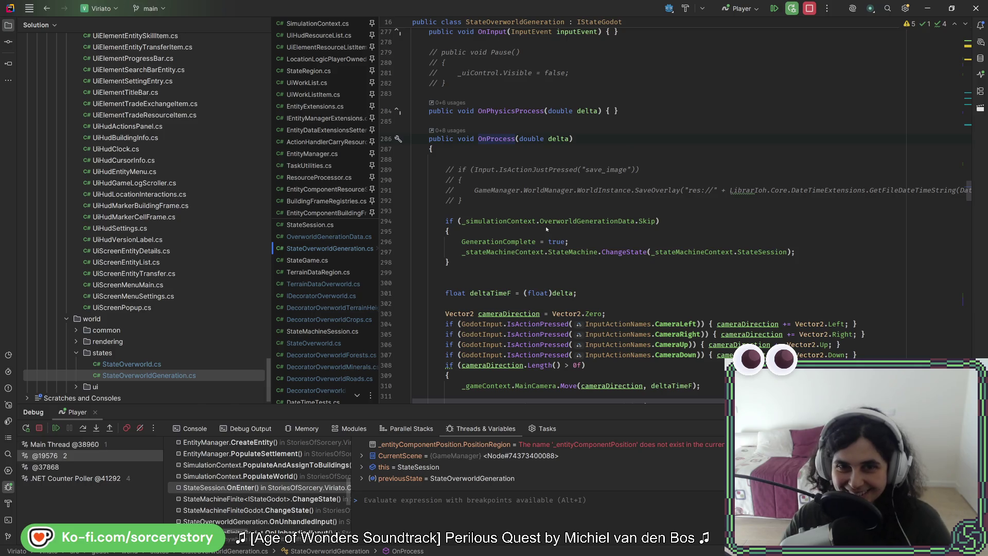
pyautogui.scroll(-3, 550, 264)
pyautogui.scroll(-3, 534, 177)
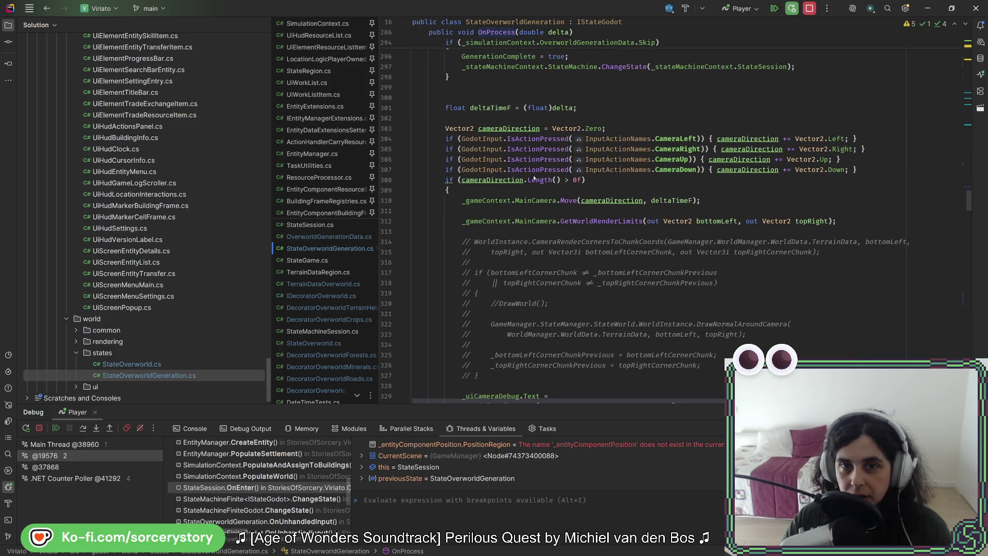
pyautogui.scroll(-3, 534, 177)
pyautogui.scroll(-1, 532, 173)
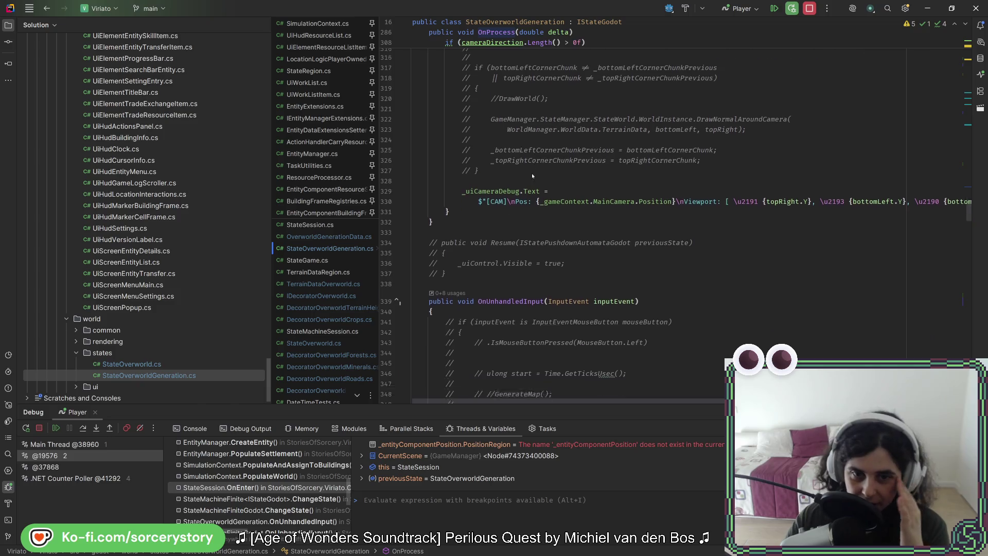
pyautogui.scroll(-5, 532, 173)
pyautogui.scroll(-4, 532, 173)
pyautogui.scroll(-4, 530, 175)
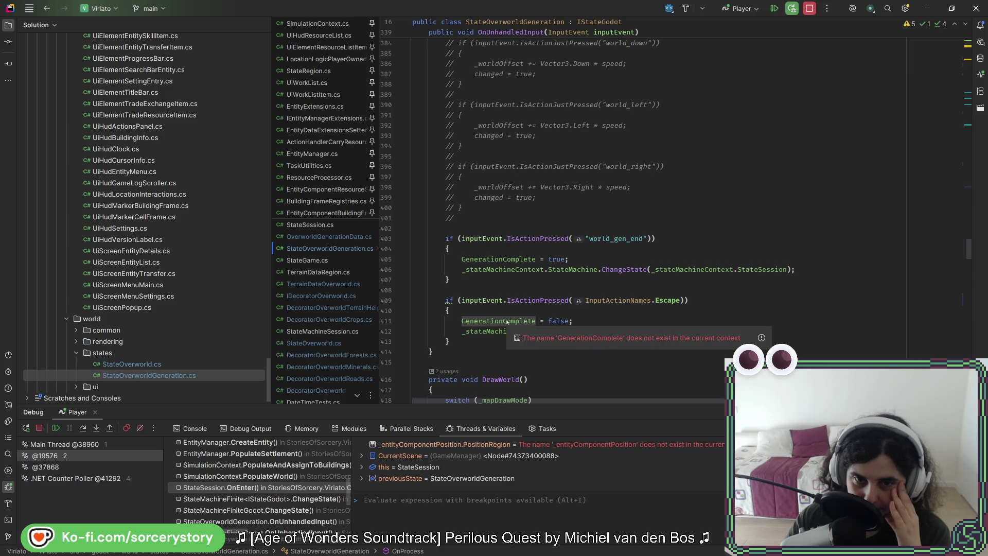
pyautogui.moveTo(503, 270)
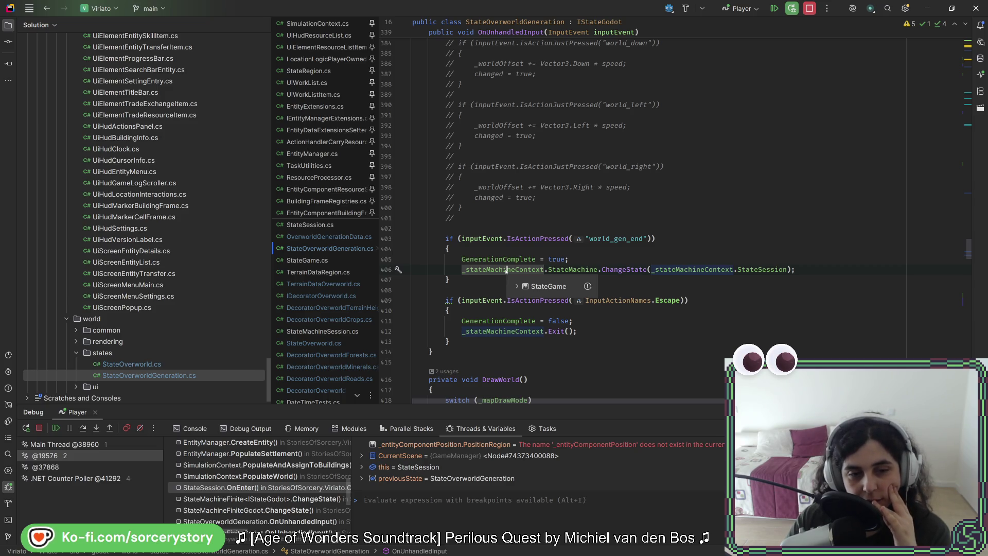
pyautogui.click(297, 443)
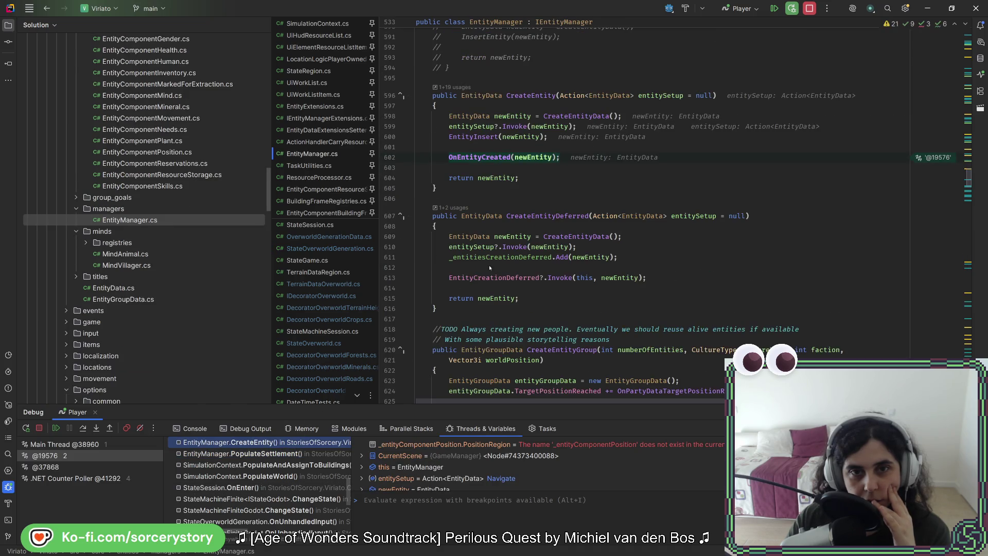
pyautogui.click(774, 10)
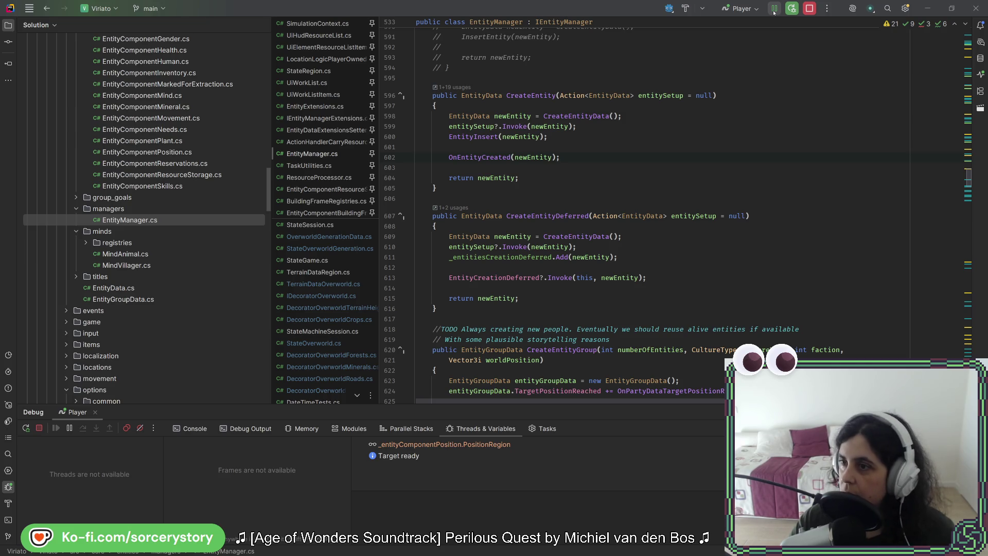
pyautogui.click(775, 9)
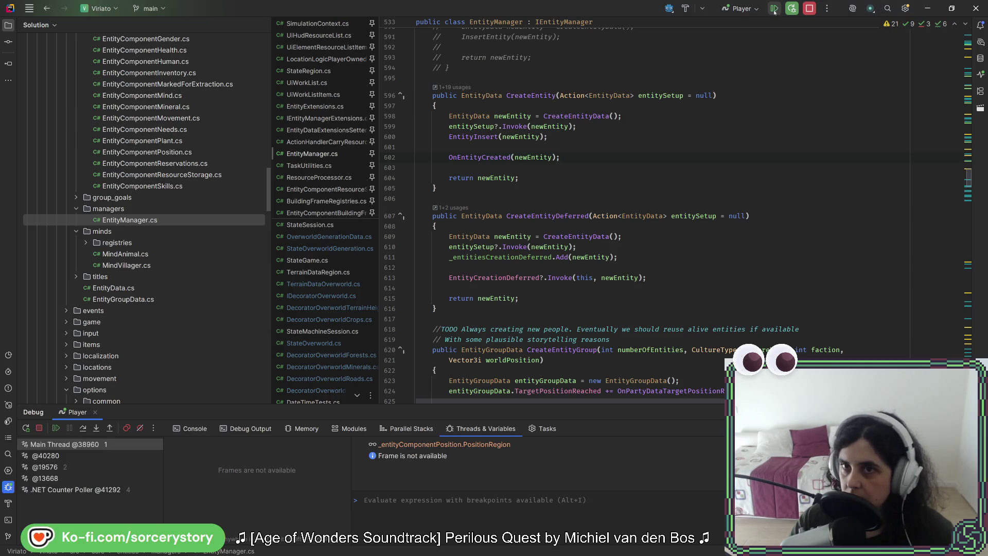
pyautogui.click(54, 456)
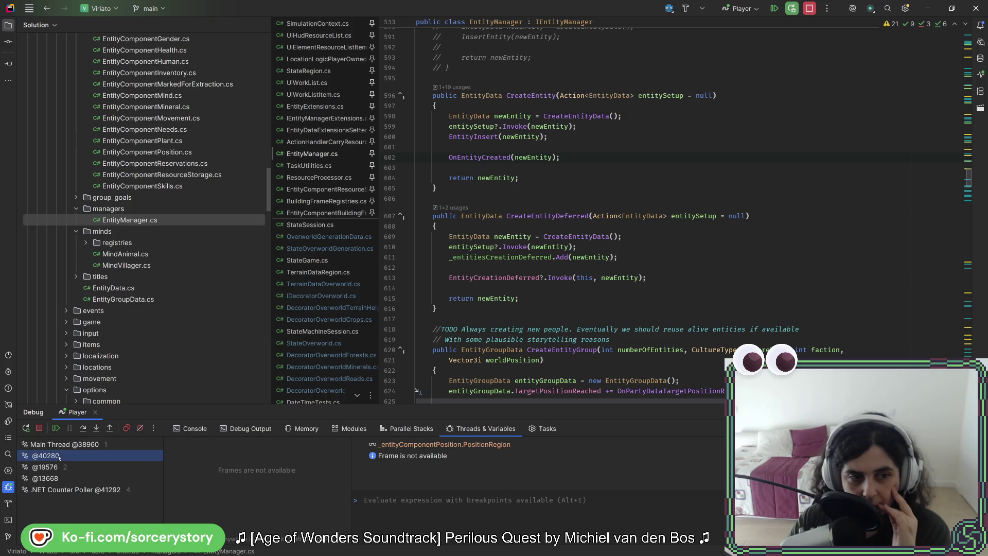
pyautogui.click(68, 447)
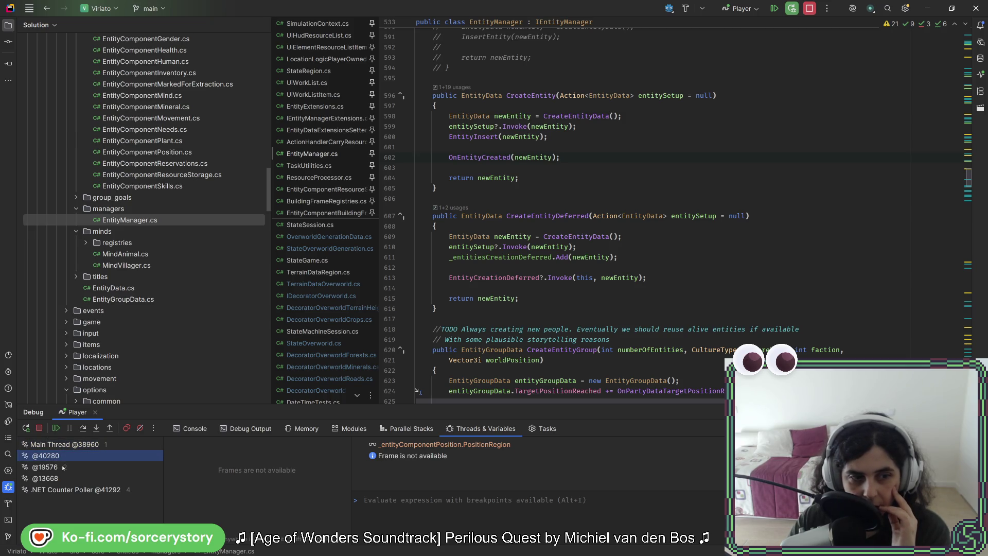
pyautogui.click(46, 467)
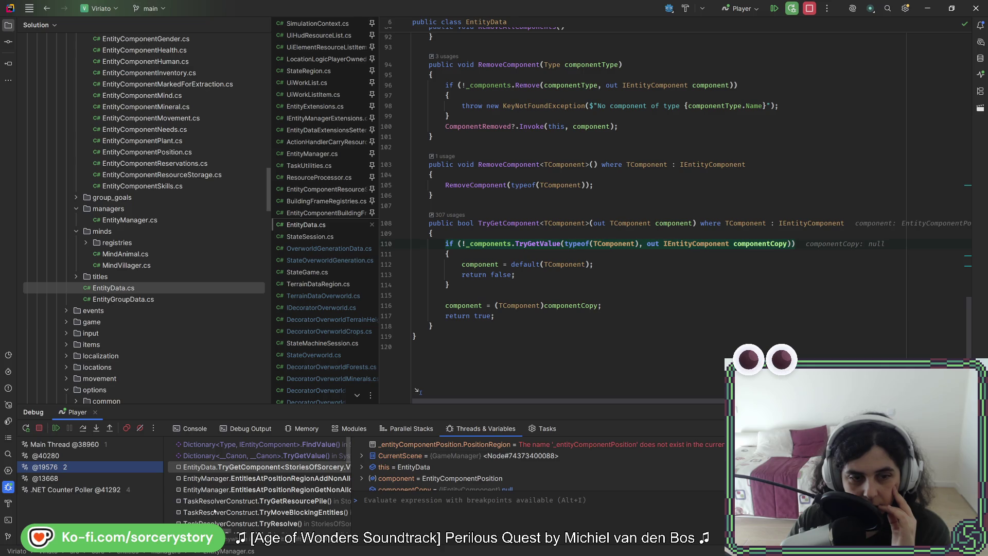
pyautogui.scroll(-3, 300, 480)
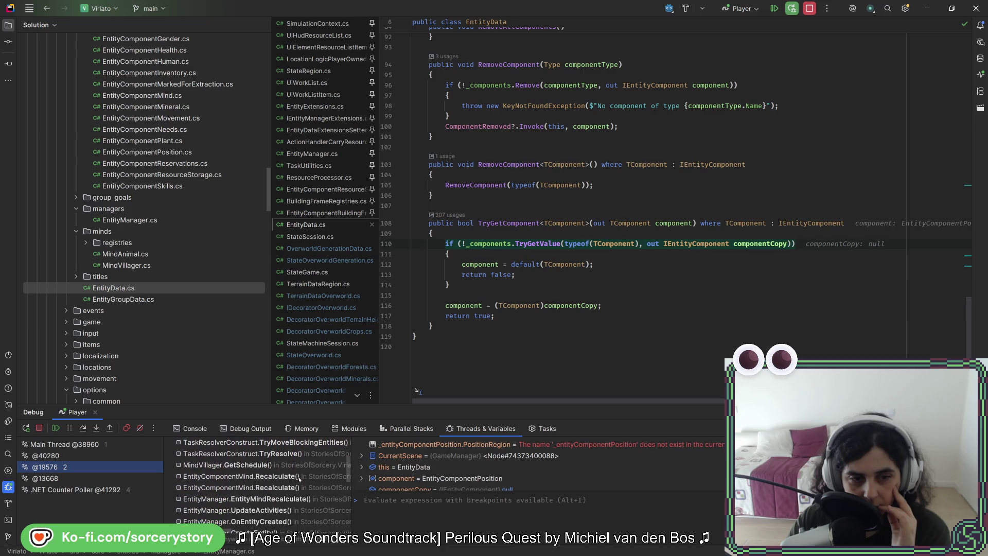
pyautogui.click(300, 466)
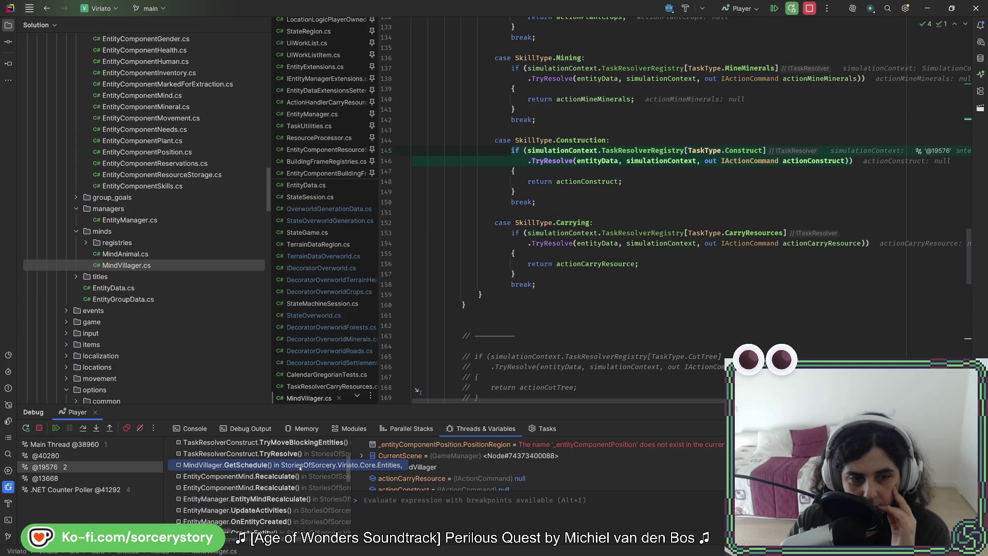
pyautogui.scroll(-2, 300, 466)
pyautogui.scroll(-1, 300, 471)
pyautogui.click(300, 477)
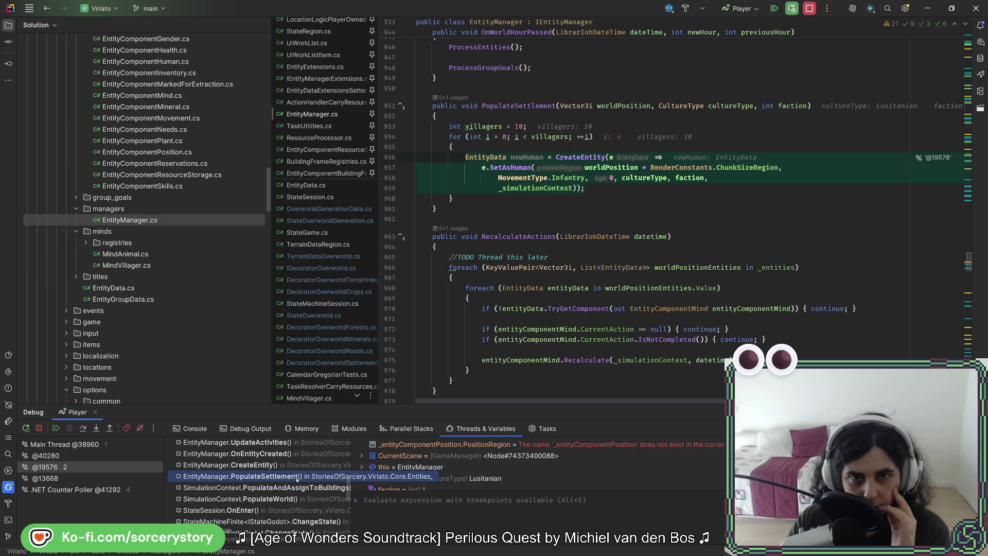
pyautogui.moveTo(537, 188)
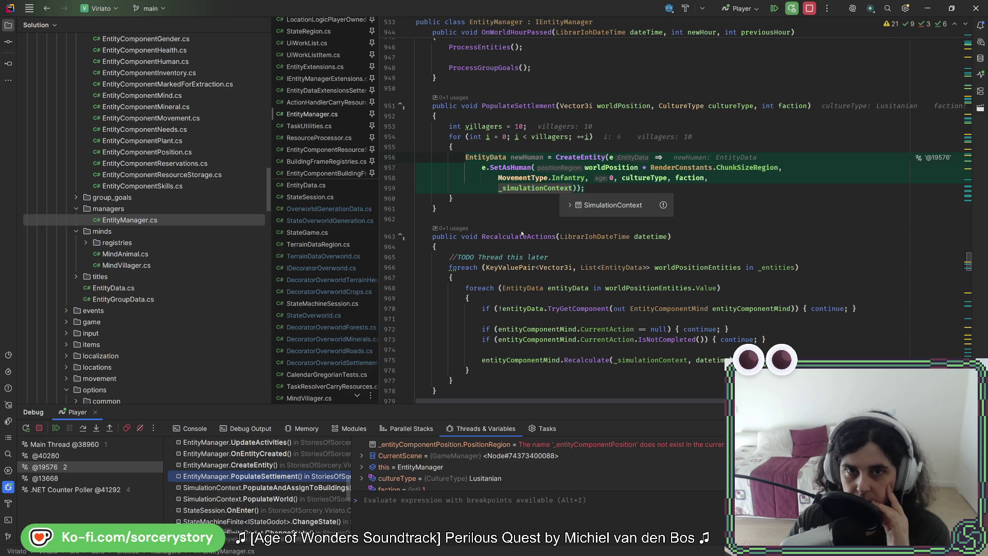
# Trace PopulateSettlement's callers up through PopulateWorld to StateSession and set a breakpoint on line 42
pyautogui.click(450, 97)
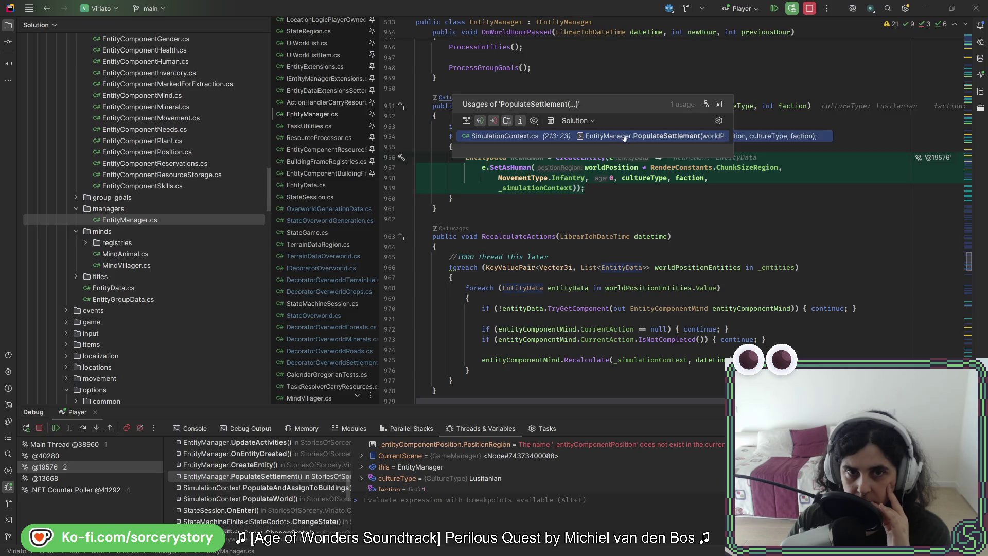
pyautogui.click(625, 137)
pyautogui.click(438, 142)
pyautogui.click(527, 177)
pyautogui.scroll(1, 522, 206)
pyautogui.click(449, 174)
pyautogui.click(546, 218)
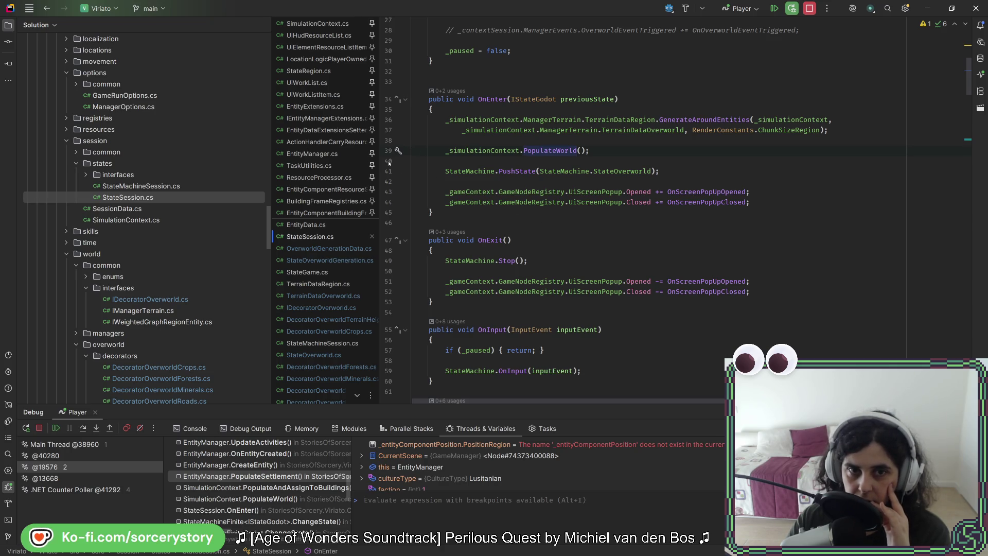
pyautogui.click(415, 171)
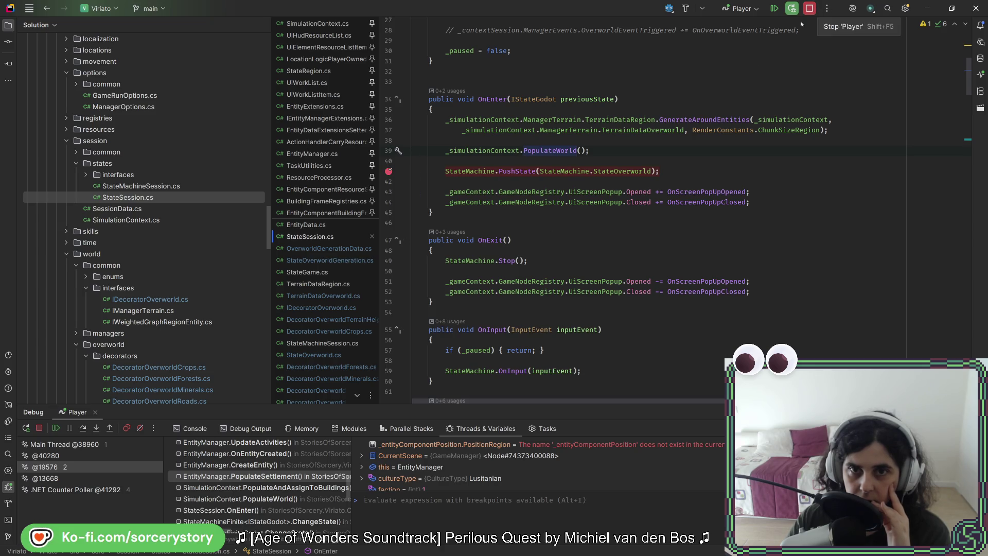
# Examine SimulationContext's PopulateWorld, highlighting entityLookup and occupiedWorldPositions usages
pyautogui.keyDown('ctrl'); pyautogui.click(543, 151); pyautogui.keyUp('ctrl')
pyautogui.keyDown('ctrl'); pyautogui.keyDown('alt'); pyautogui.click(472, 310); pyautogui.keyUp('alt'); pyautogui.keyUp('ctrl')
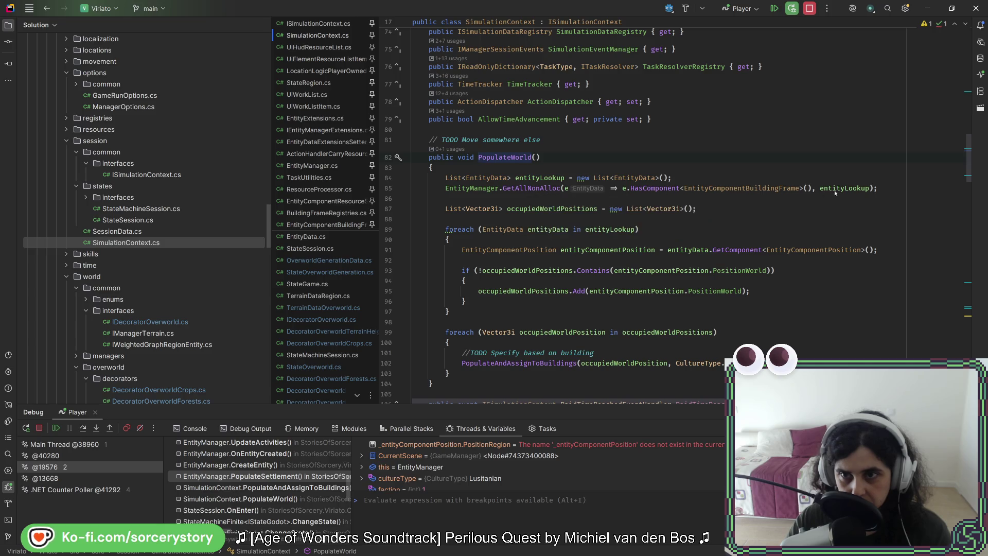
pyautogui.click(847, 188)
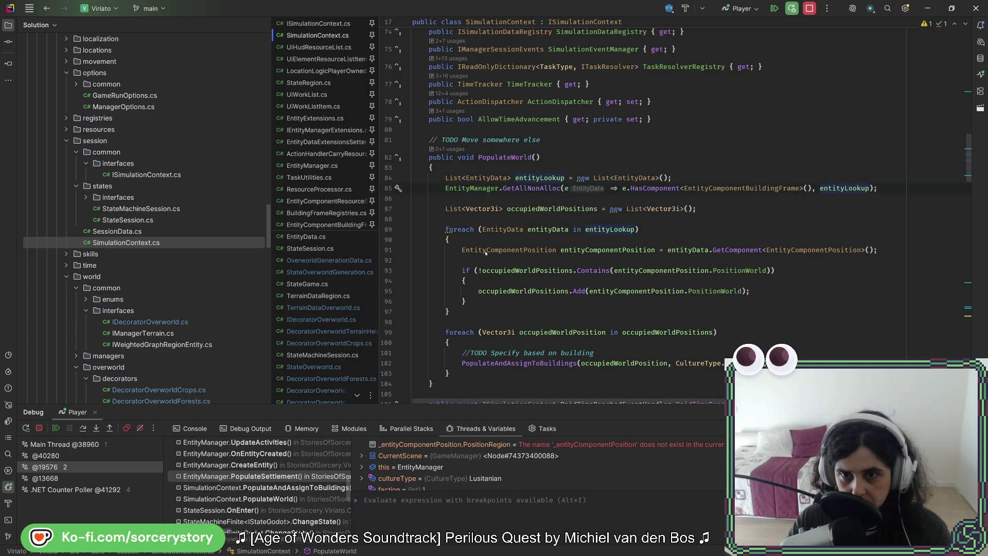
pyautogui.moveTo(608, 250)
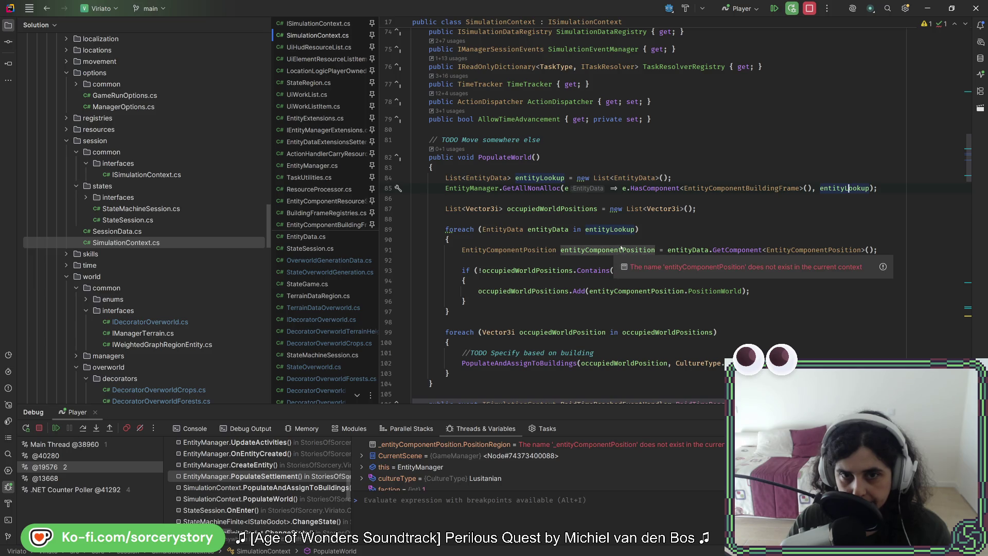
pyautogui.click(562, 209)
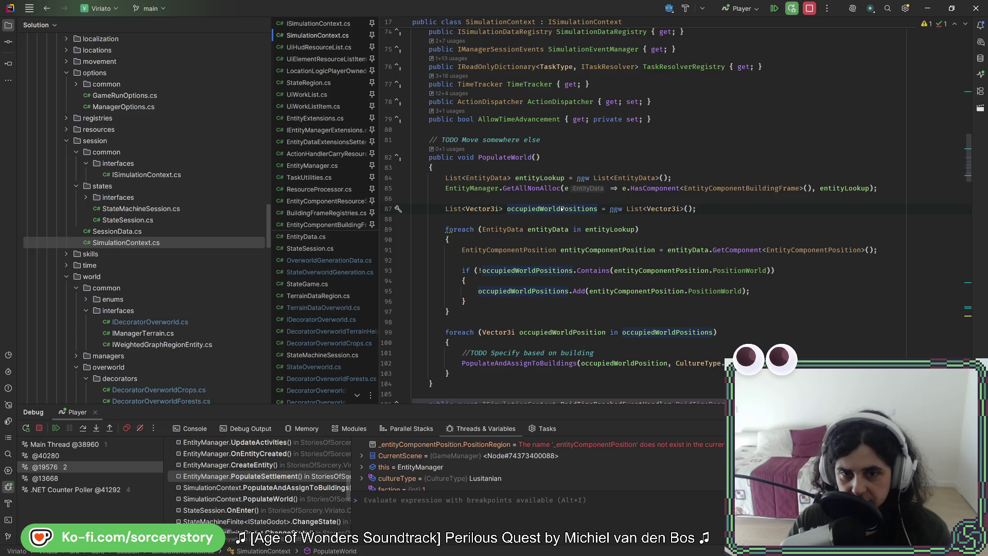
pyautogui.scroll(-2, 561, 209)
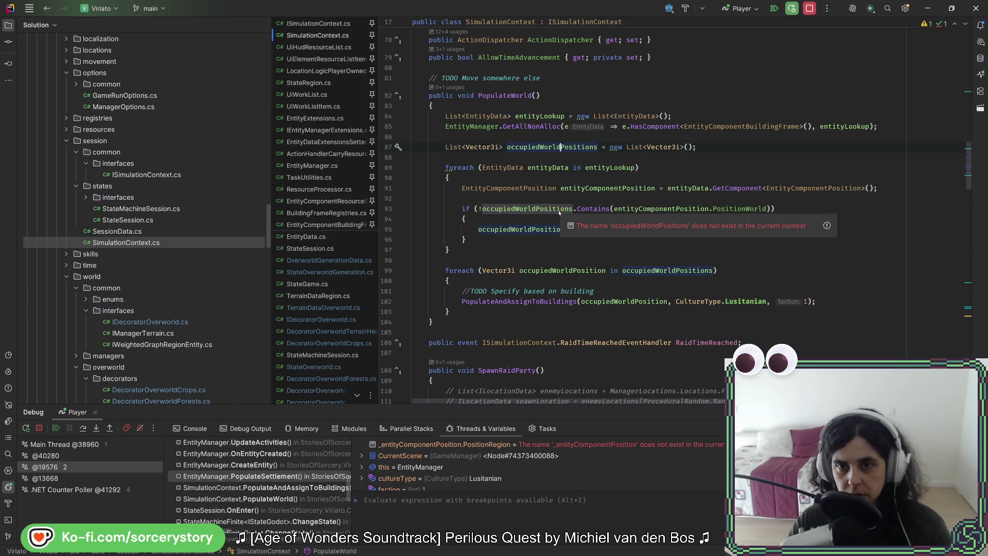
pyautogui.moveTo(532, 270)
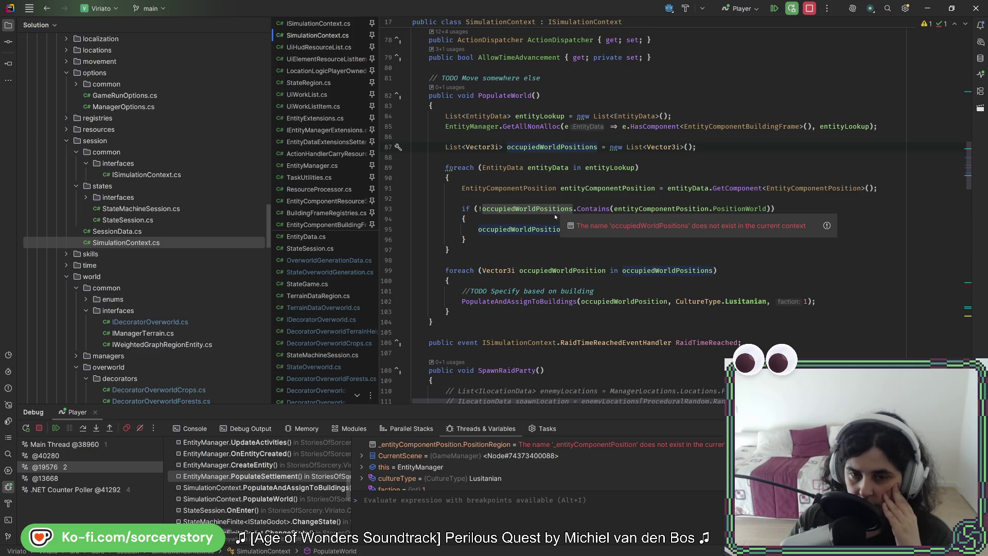
pyautogui.click(501, 241)
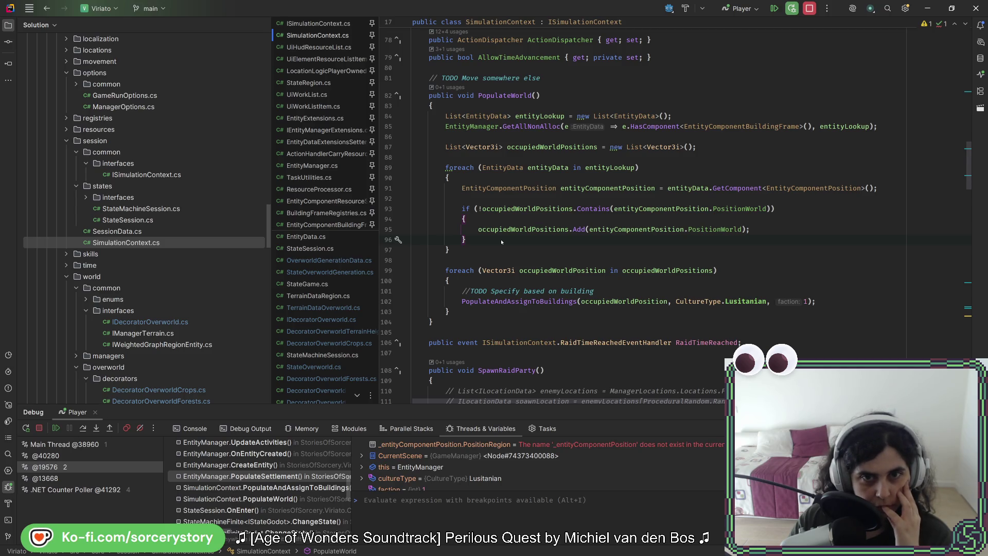
# Check the PopulateAndAssignToBuildings definition and set a breakpoint on its call in PopulateWorld
pyautogui.keyDown('ctrl'); pyautogui.click(506, 301); pyautogui.keyUp('ctrl')
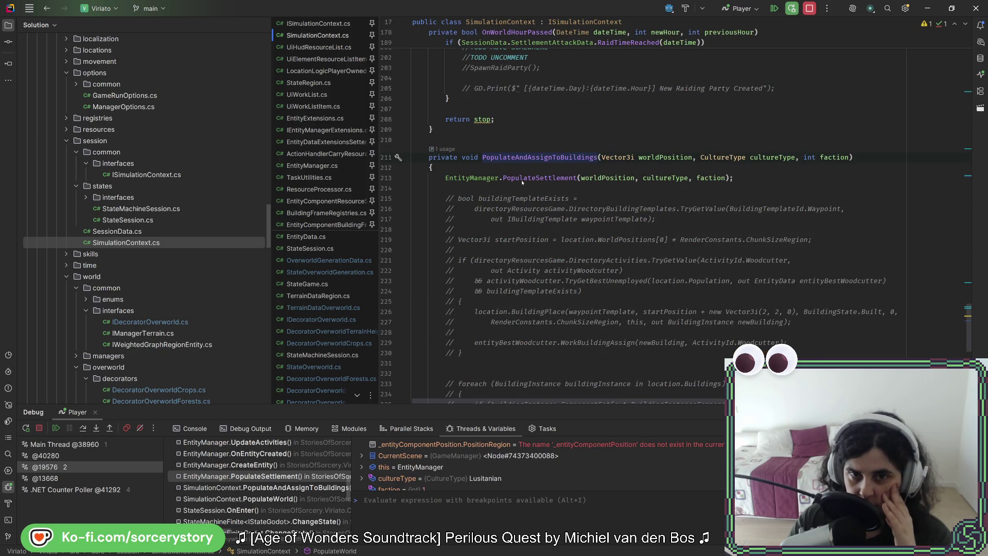
pyautogui.click(46, 8)
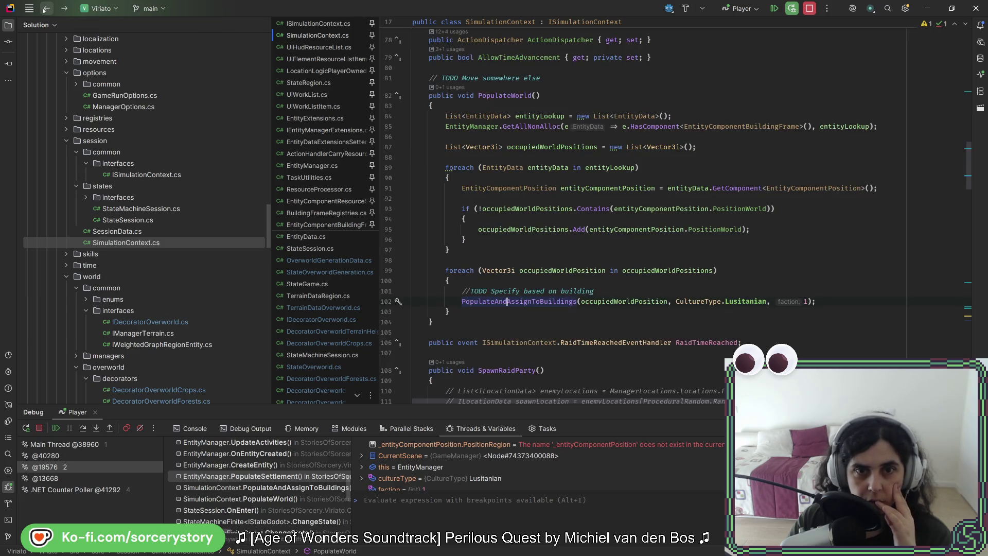
pyautogui.click(389, 301)
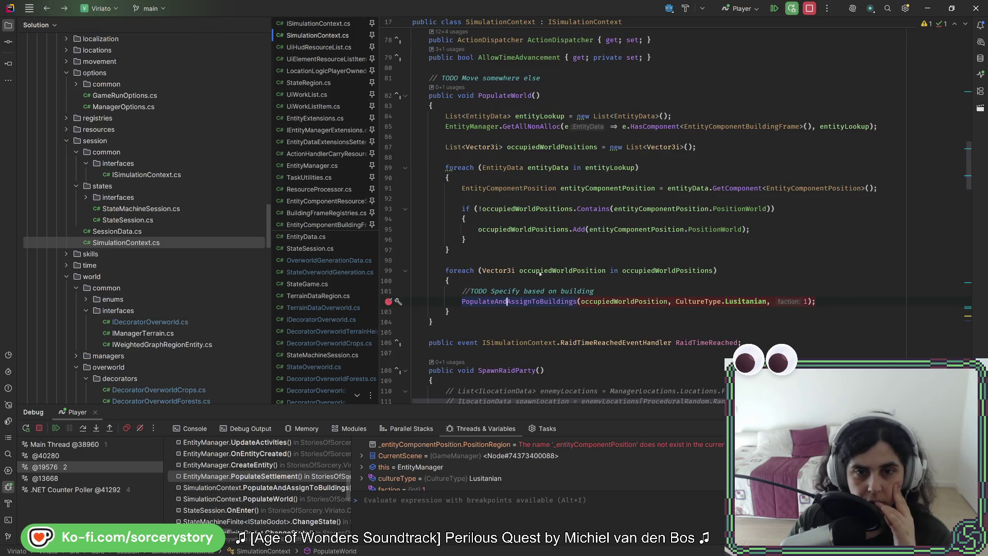
pyautogui.click(775, 8)
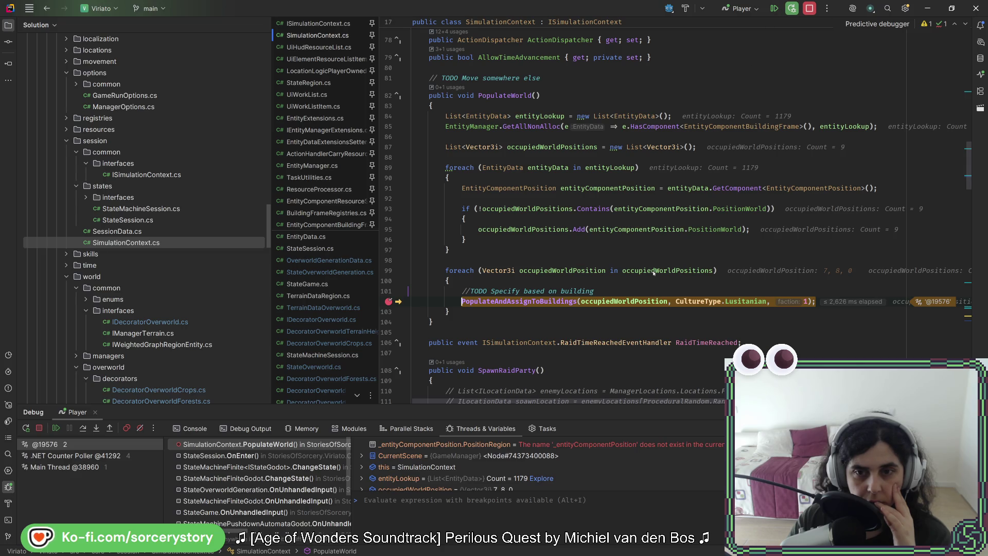
pyautogui.moveTo(668, 270)
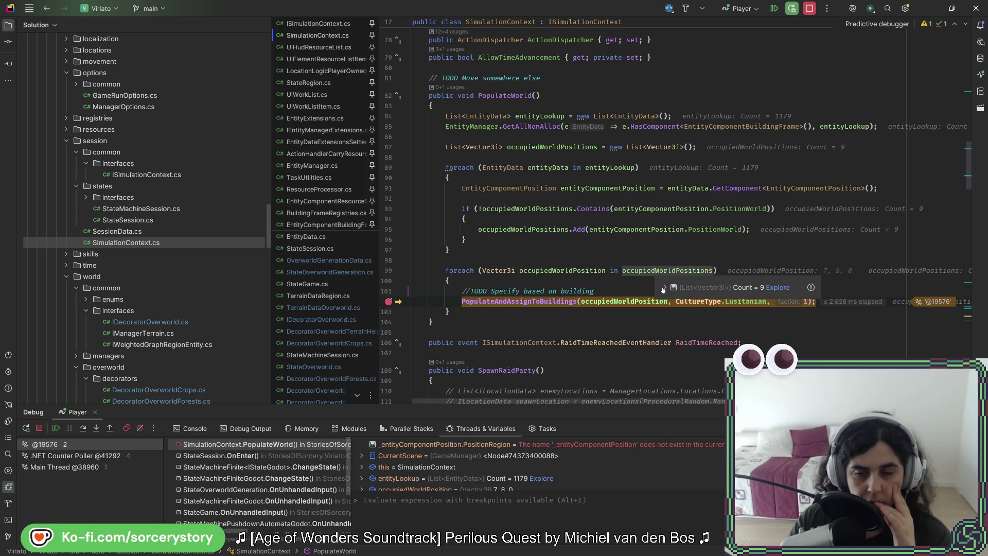
pyautogui.click(663, 289)
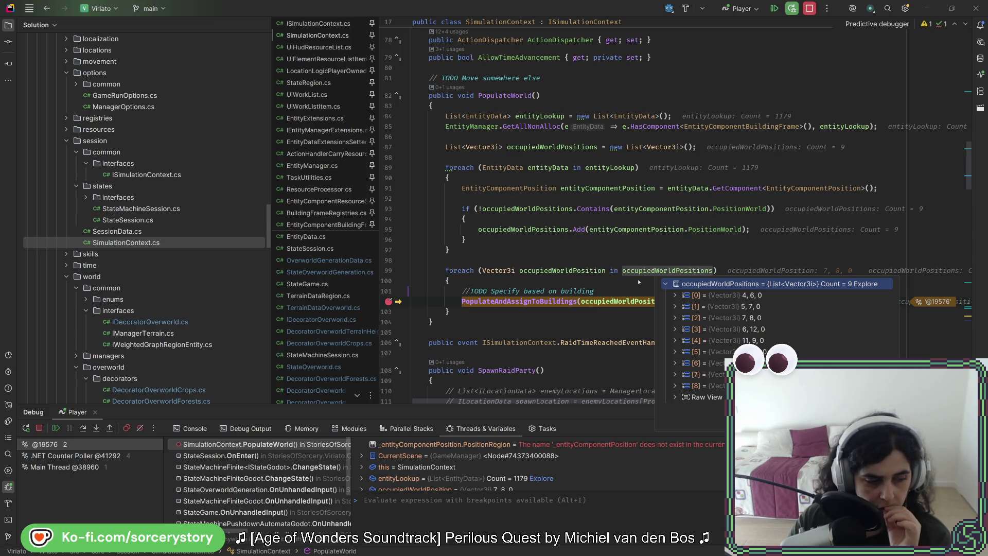
pyautogui.moveTo(623, 301)
pyautogui.click(612, 318)
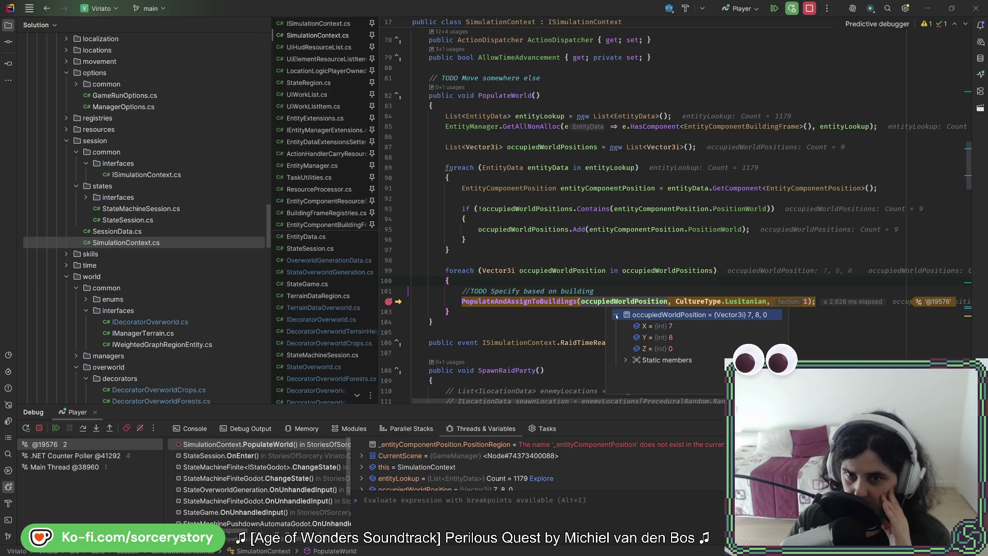
pyautogui.click(623, 263)
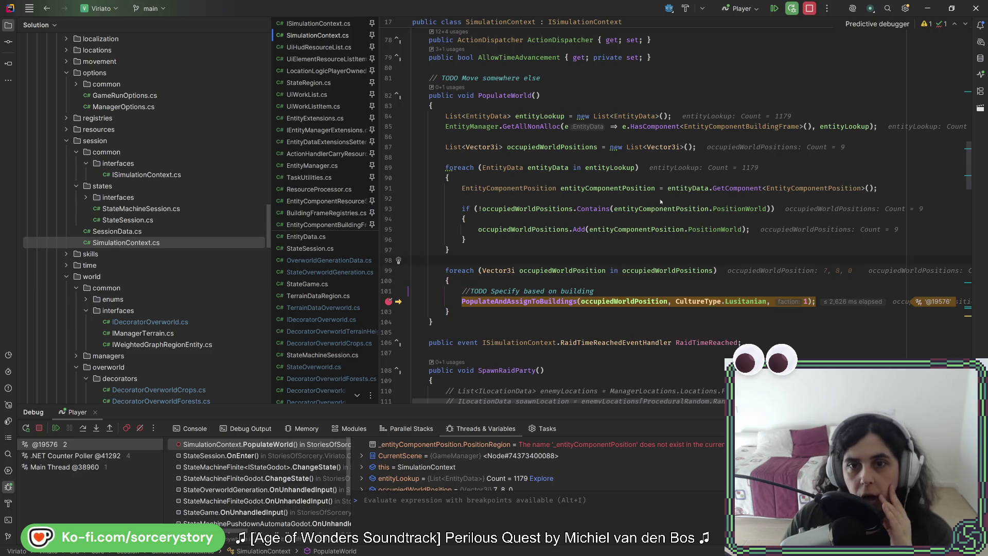
pyautogui.moveTo(643, 147)
pyautogui.scroll(1, 646, 229)
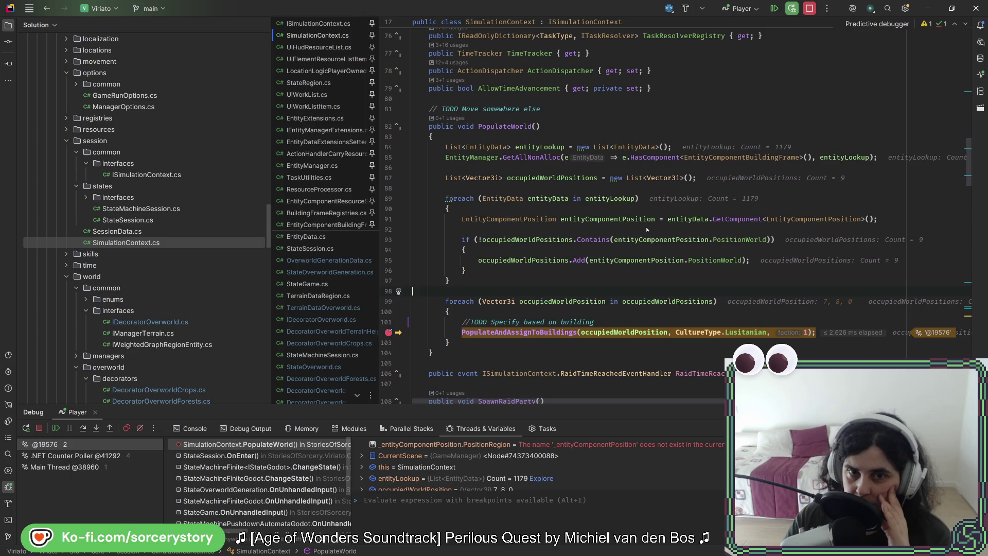
pyautogui.click(497, 171)
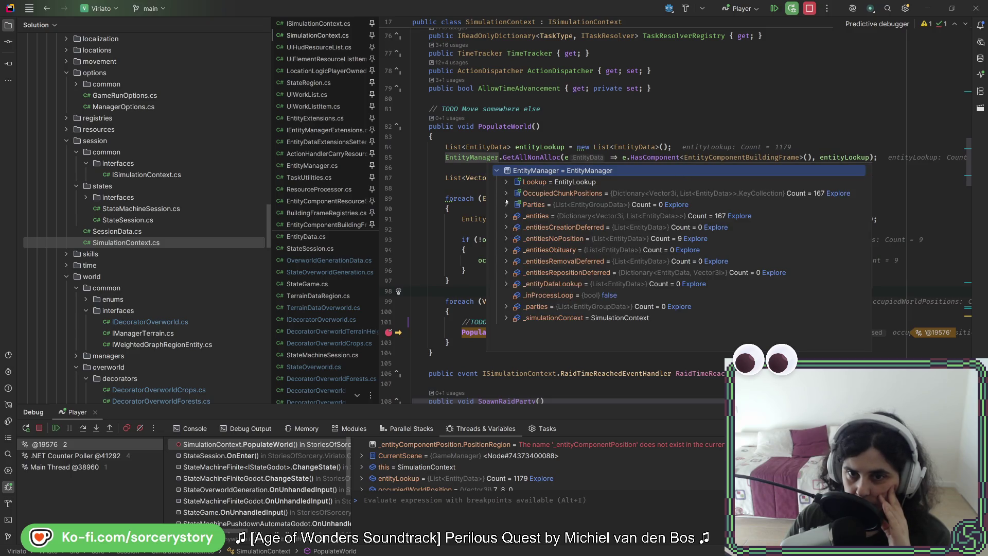
pyautogui.click(507, 216)
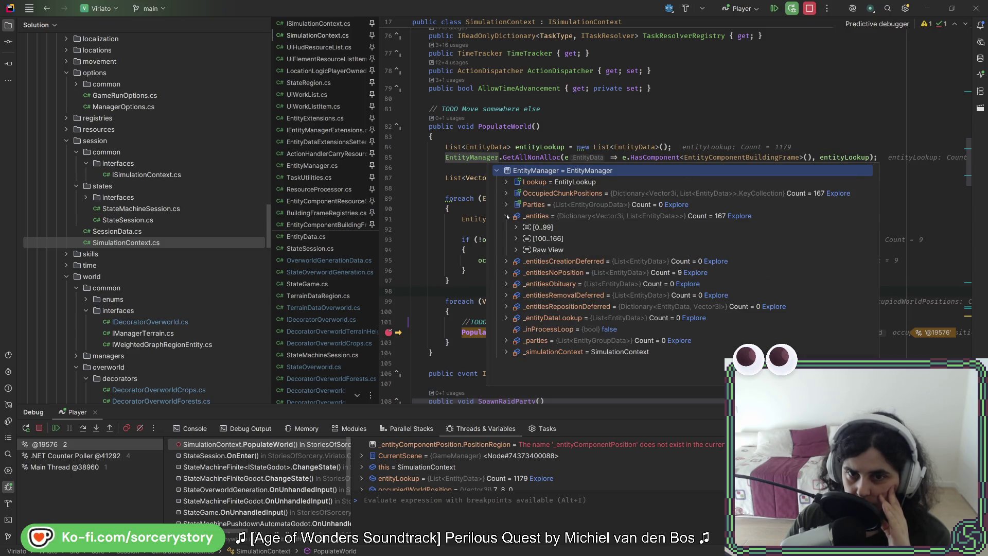
pyautogui.click(517, 227)
pyautogui.click(518, 228)
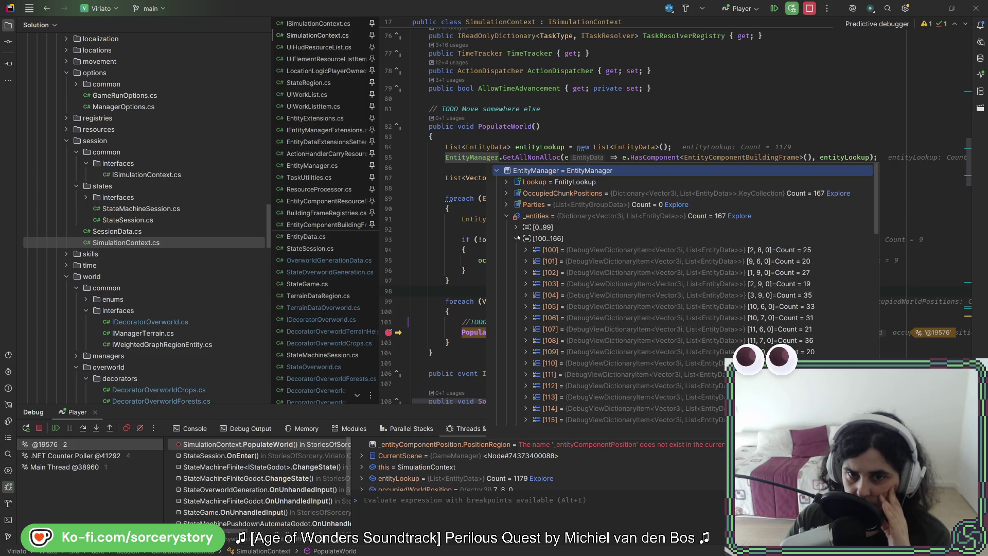
pyautogui.scroll(-3, 526, 261)
pyautogui.scroll(-3, 526, 252)
pyautogui.scroll(-5, 525, 249)
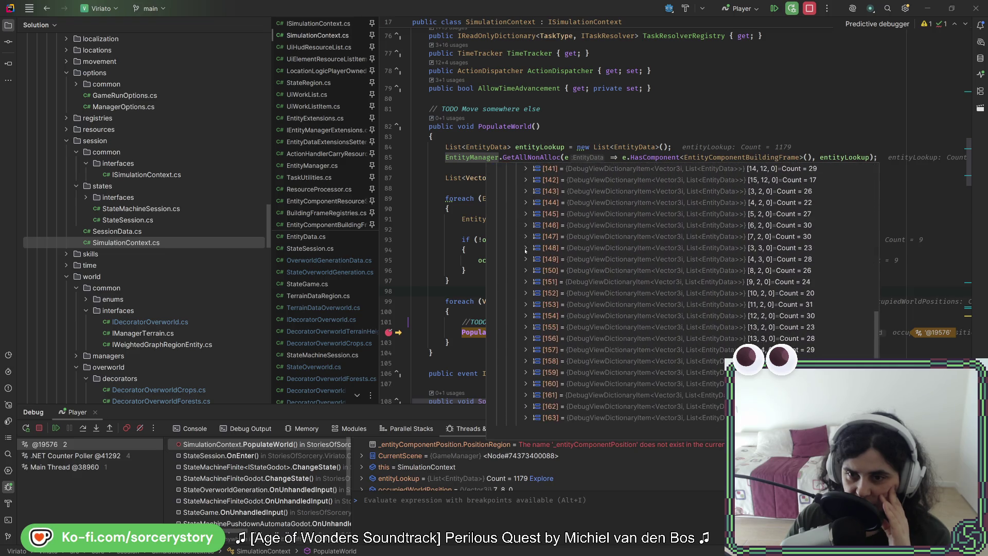
pyautogui.scroll(-5, 525, 249)
pyautogui.scroll(3, 525, 248)
pyautogui.scroll(3, 526, 249)
pyautogui.scroll(3, 526, 248)
pyautogui.scroll(4, 525, 249)
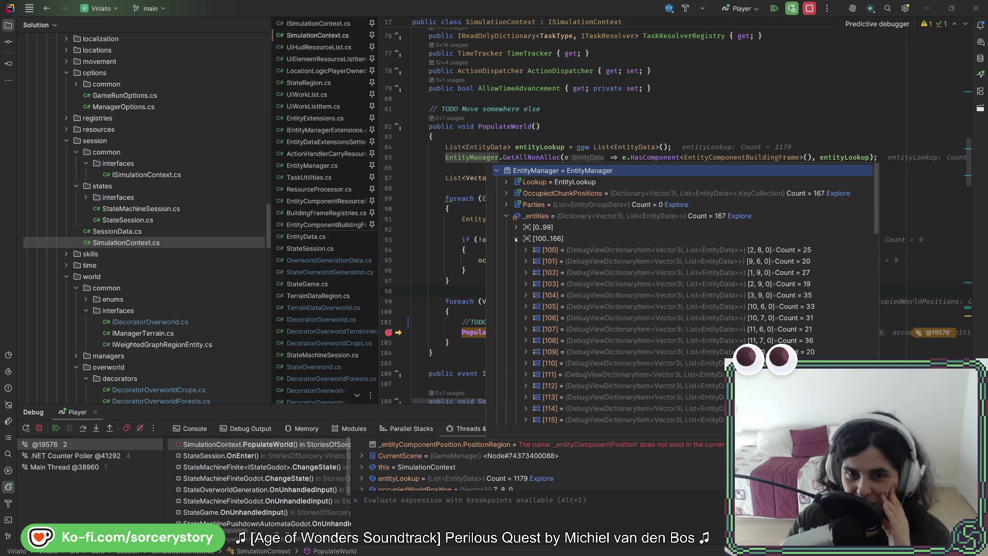
pyautogui.click(516, 227)
pyautogui.scroll(-5, 514, 227)
pyautogui.scroll(-5, 515, 228)
pyautogui.scroll(-5, 514, 229)
pyautogui.scroll(-5, 512, 229)
pyautogui.scroll(-5, 513, 229)
pyautogui.scroll(-5, 511, 230)
pyautogui.scroll(5, 510, 229)
pyautogui.scroll(5, 511, 230)
pyautogui.scroll(5, 510, 229)
pyautogui.scroll(5, 511, 229)
pyautogui.scroll(5, 511, 228)
pyautogui.scroll(5, 515, 224)
pyautogui.scroll(3, 515, 225)
pyautogui.scroll(3, 514, 225)
pyautogui.scroll(3, 514, 220)
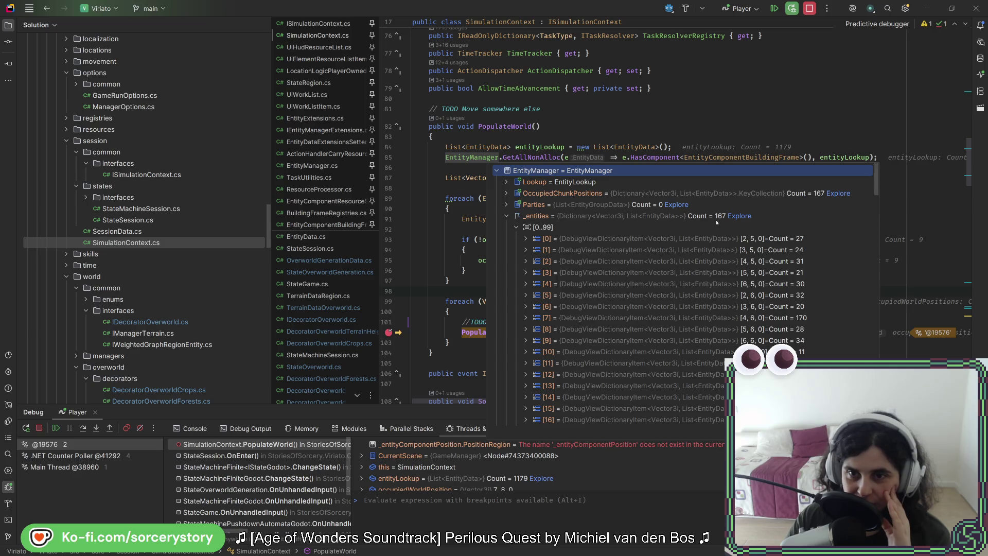
pyautogui.click(507, 216)
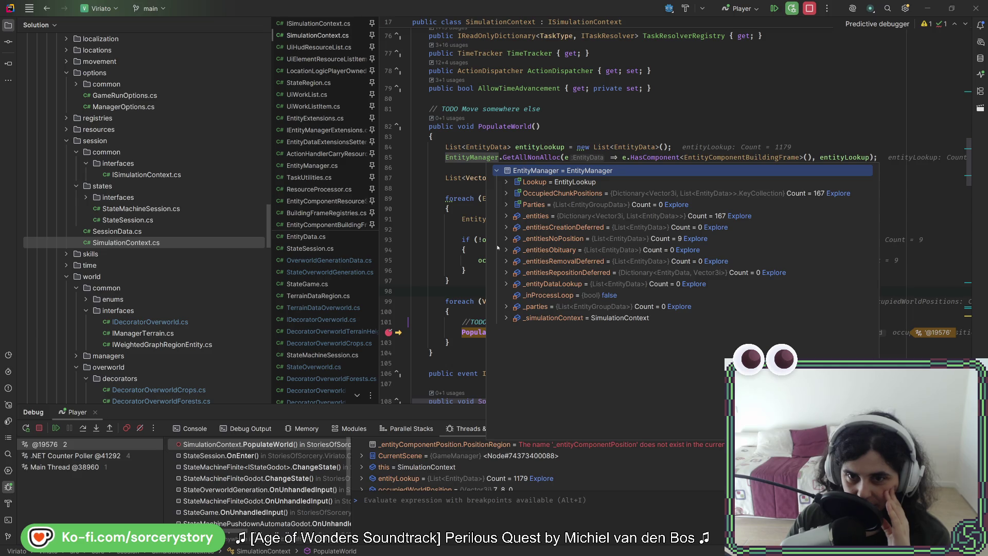
pyautogui.click(506, 240)
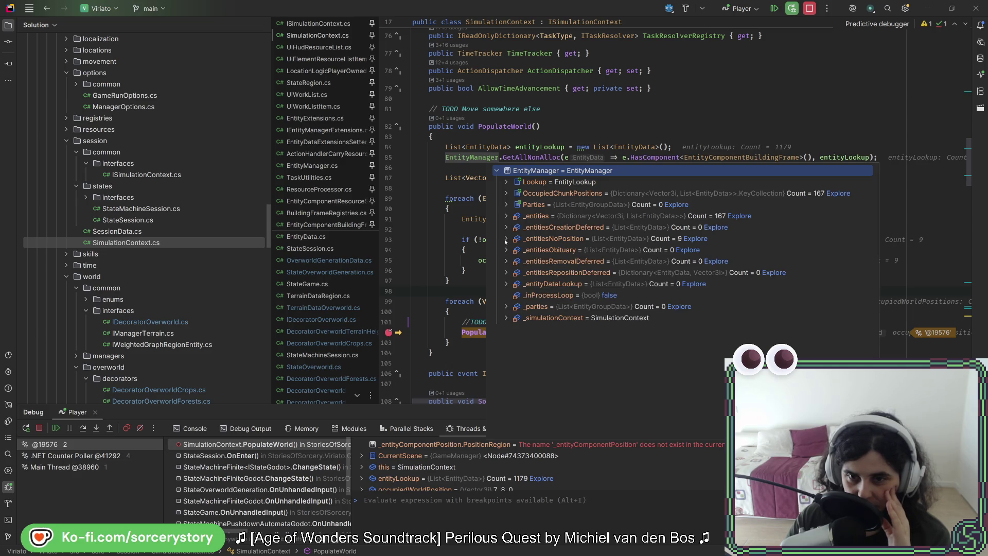
pyautogui.click(503, 133)
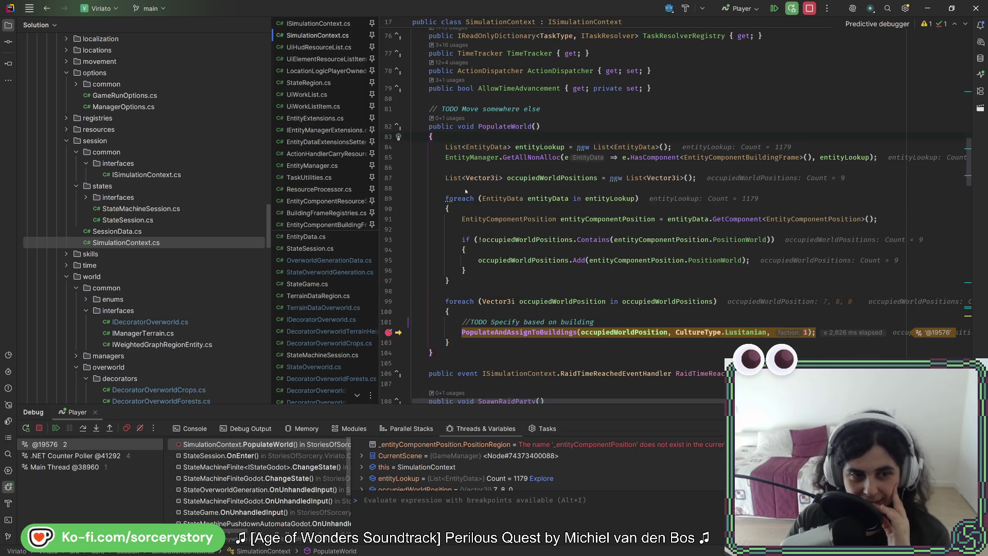
pyautogui.scroll(-3, 236, 290)
pyautogui.scroll(-5, 235, 289)
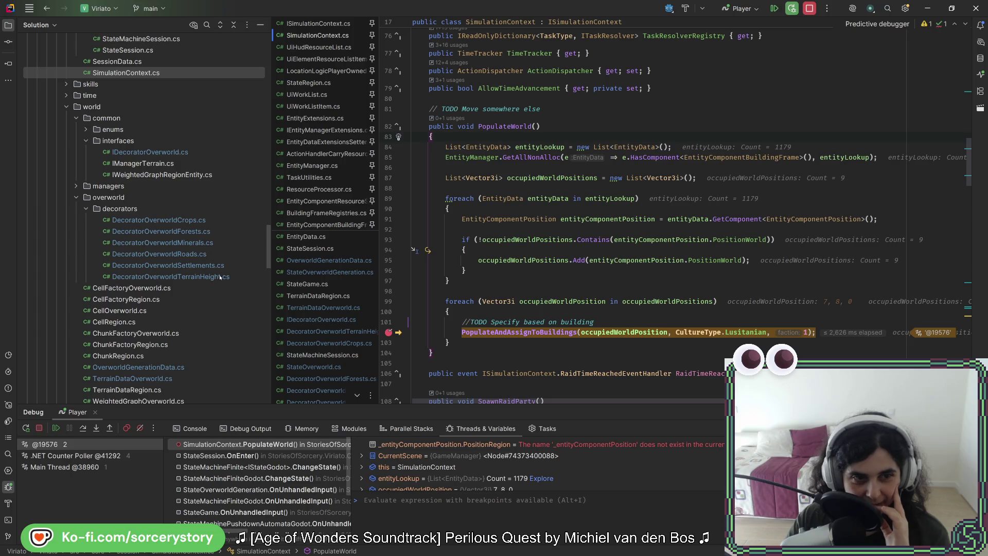
# View DecoratorOverworldSettlements.cs, stop debugging and start a fresh debug session
pyautogui.doubleClick(217, 265)
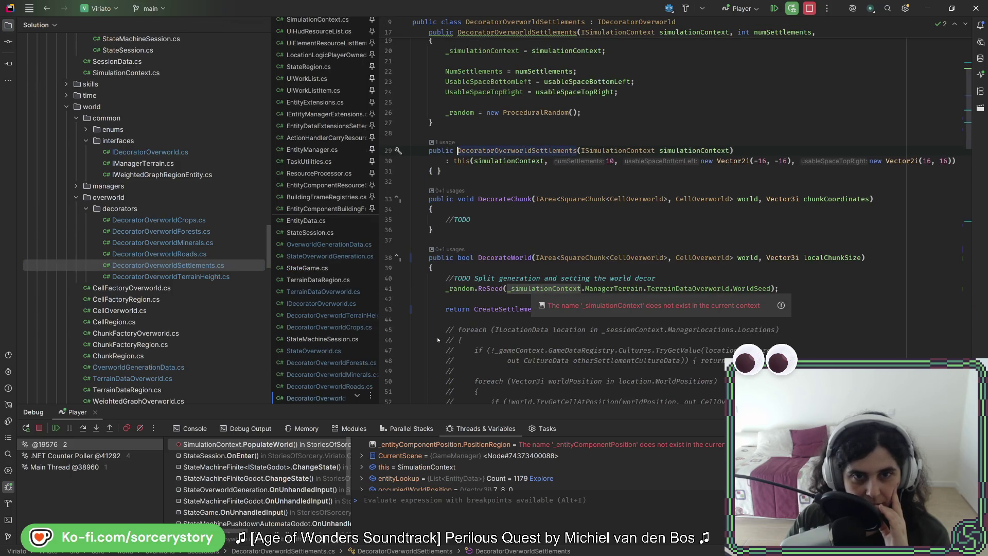
pyautogui.scroll(5, 439, 340)
pyautogui.scroll(-5, 433, 324)
pyautogui.scroll(-8, 433, 324)
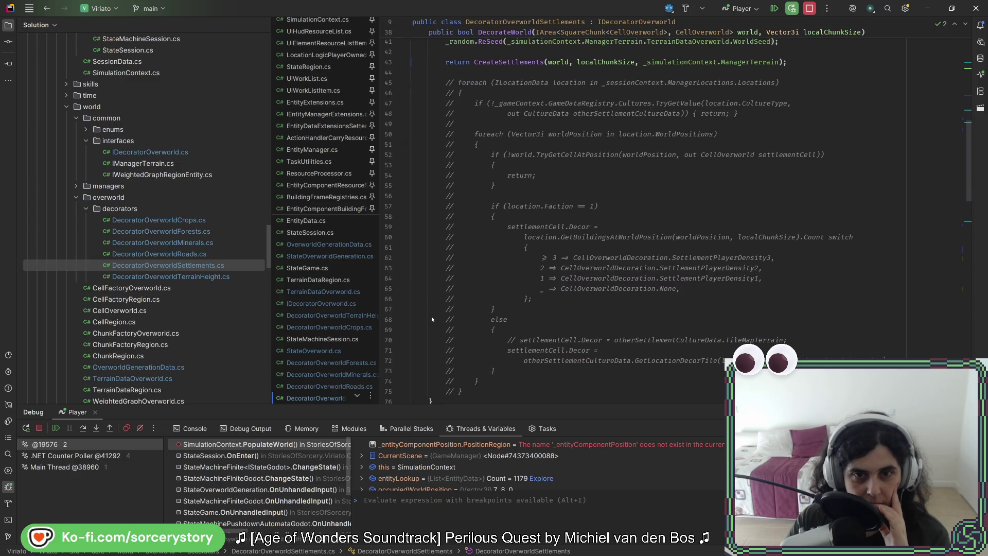
pyautogui.scroll(-7, 432, 317)
pyautogui.scroll(6, 431, 316)
pyautogui.scroll(6, 429, 307)
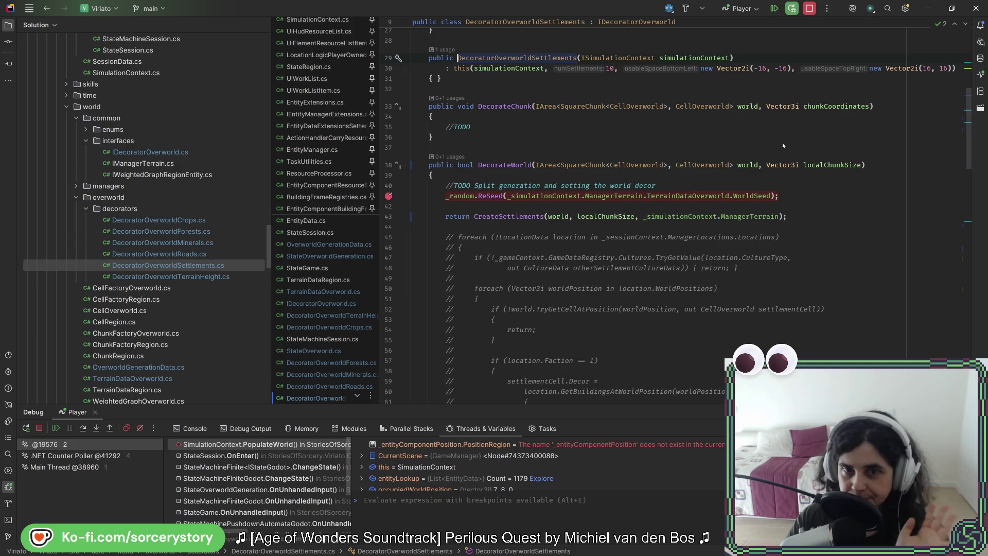
pyautogui.hotkey('ctrl', 'F2')
pyautogui.click(792, 8)
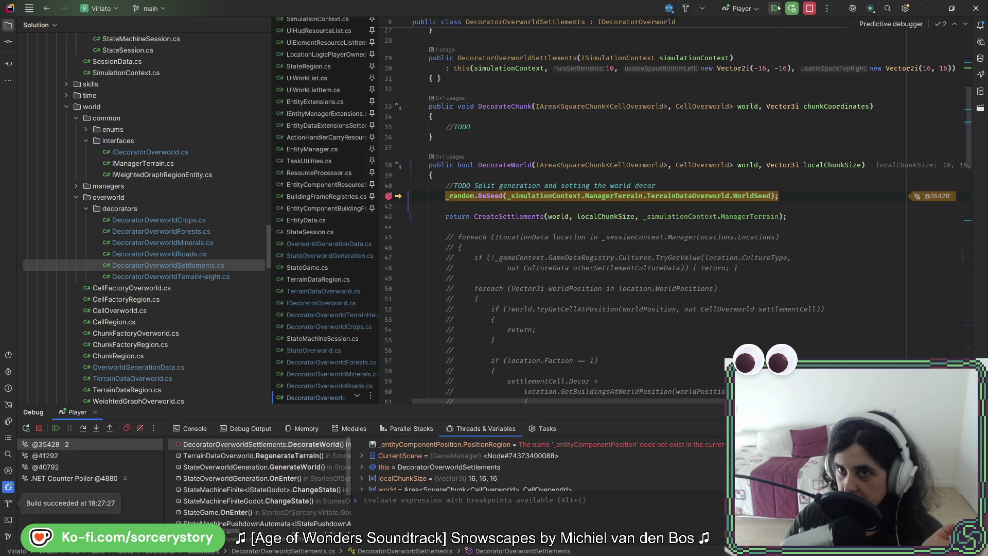
# Resume execution each time the line 42 breakpoint is hit until the game runs
pyautogui.press('F5')
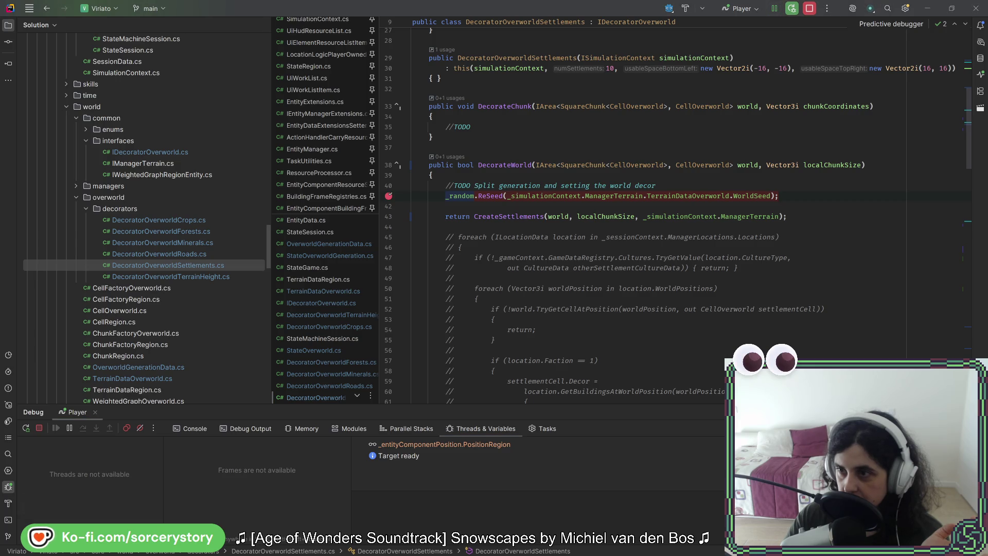
pyautogui.press('F5')
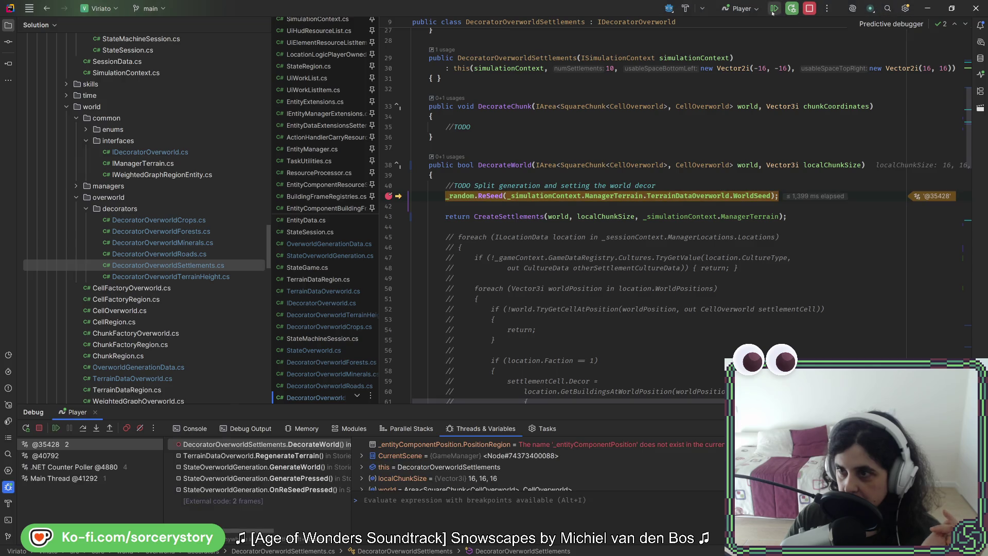
pyautogui.click(774, 9)
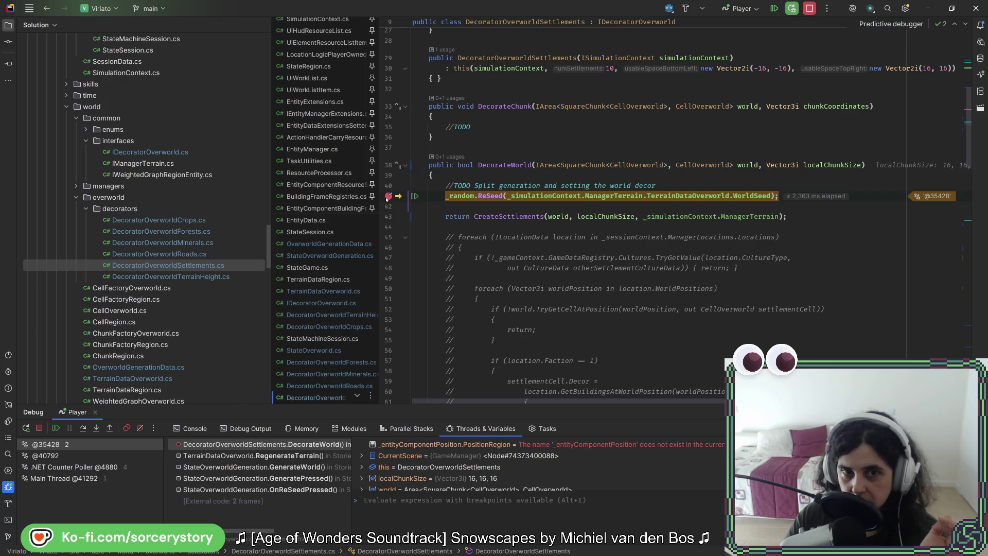
pyautogui.click(774, 9)
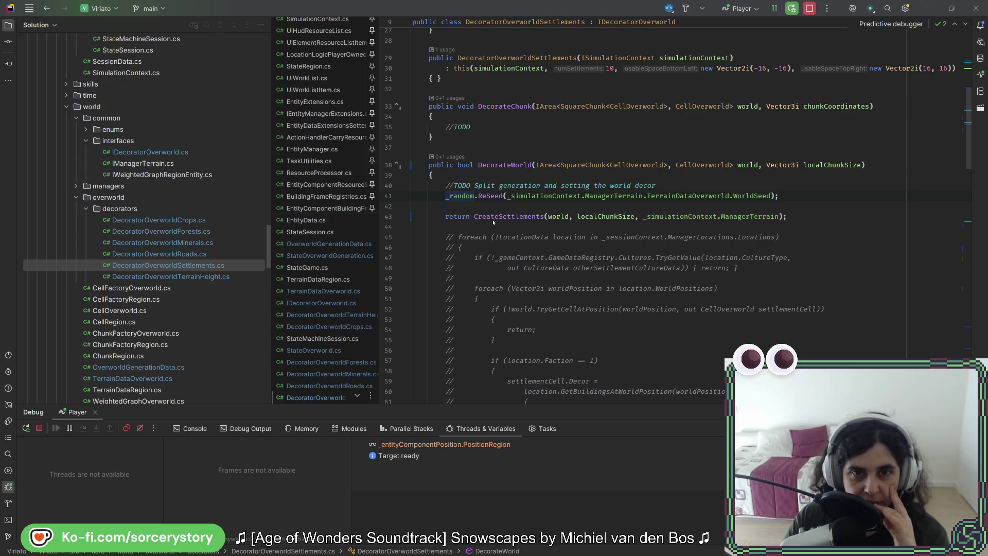
# Follow DecorateWorld to its TerrainDataOverworld call, then set a breakpoint on StateOverworldGeneration's state change at line 406
pyautogui.click(442, 157)
pyautogui.click(665, 195)
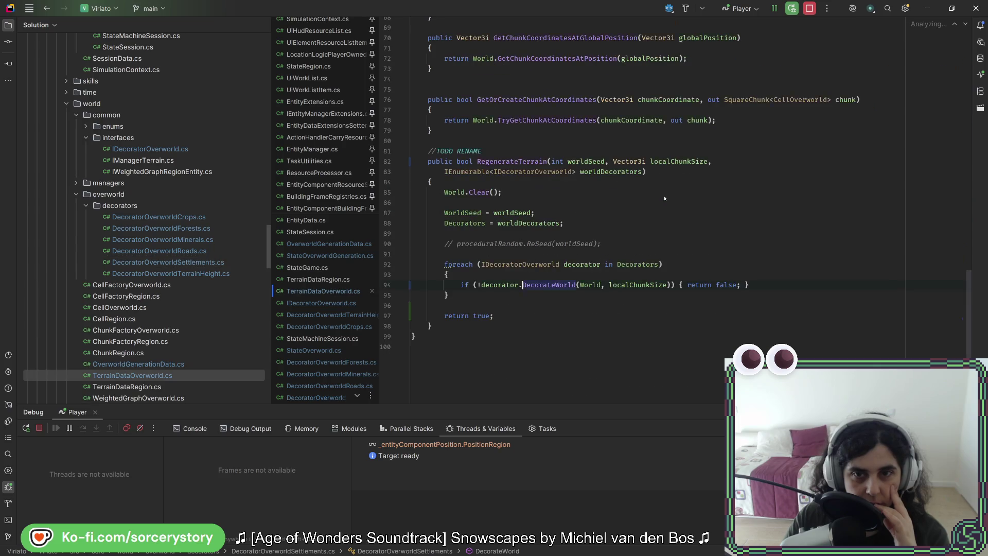
pyautogui.scroll(5, 664, 195)
pyautogui.scroll(3, 618, 254)
pyautogui.scroll(3, 570, 310)
pyautogui.scroll(4, 570, 310)
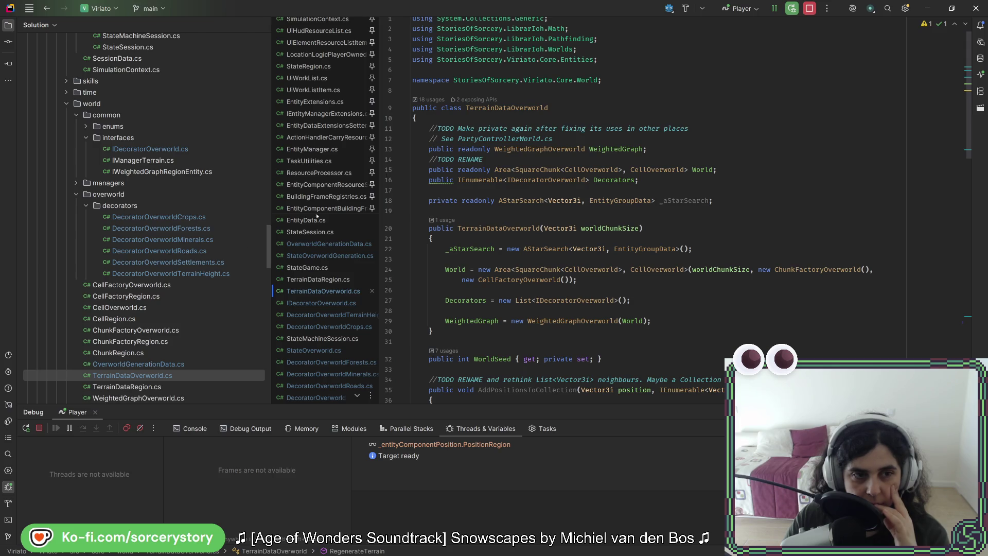
pyautogui.scroll(-10, 185, 253)
pyautogui.scroll(-10, 186, 252)
pyautogui.doubleClick(162, 360)
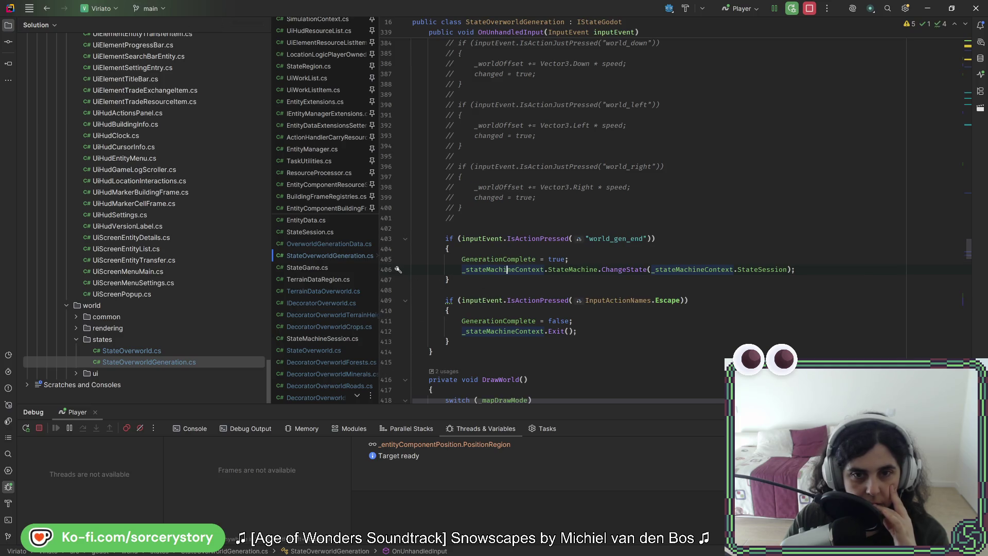
pyautogui.click(389, 270)
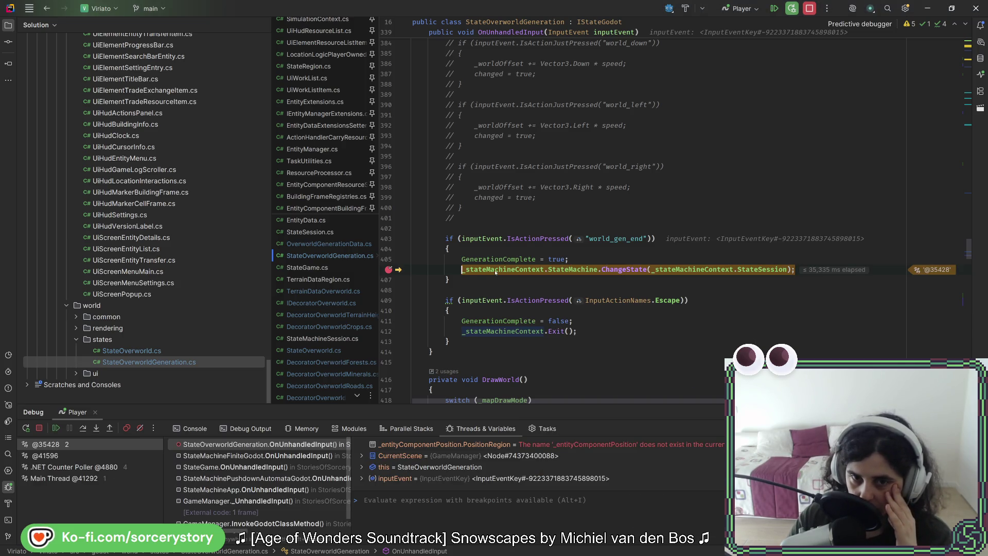
pyautogui.moveTo(498, 320)
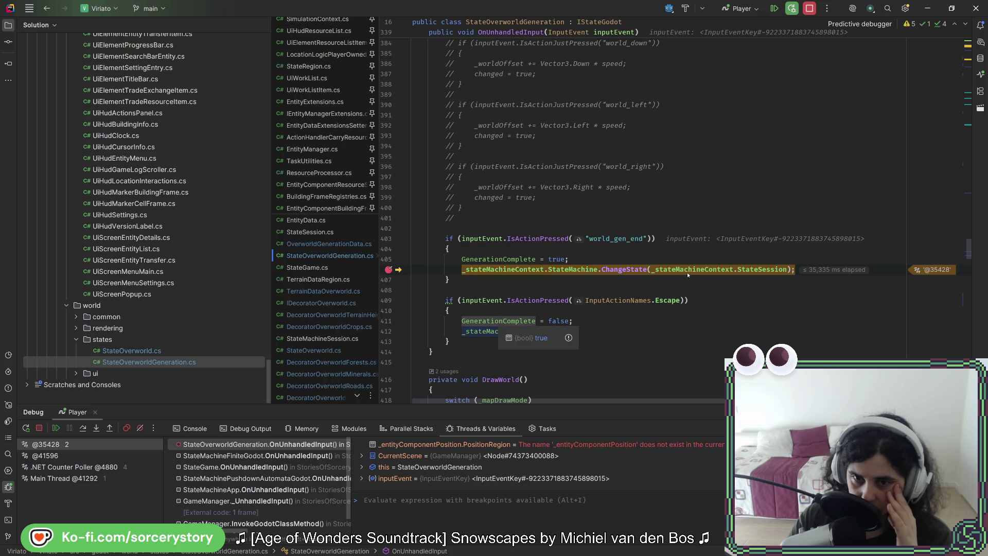
pyautogui.scroll(5, 715, 356)
pyautogui.scroll(5, 706, 349)
pyautogui.scroll(4, 706, 350)
pyautogui.scroll(3, 706, 345)
pyautogui.scroll(5, 705, 344)
pyautogui.scroll(4, 706, 338)
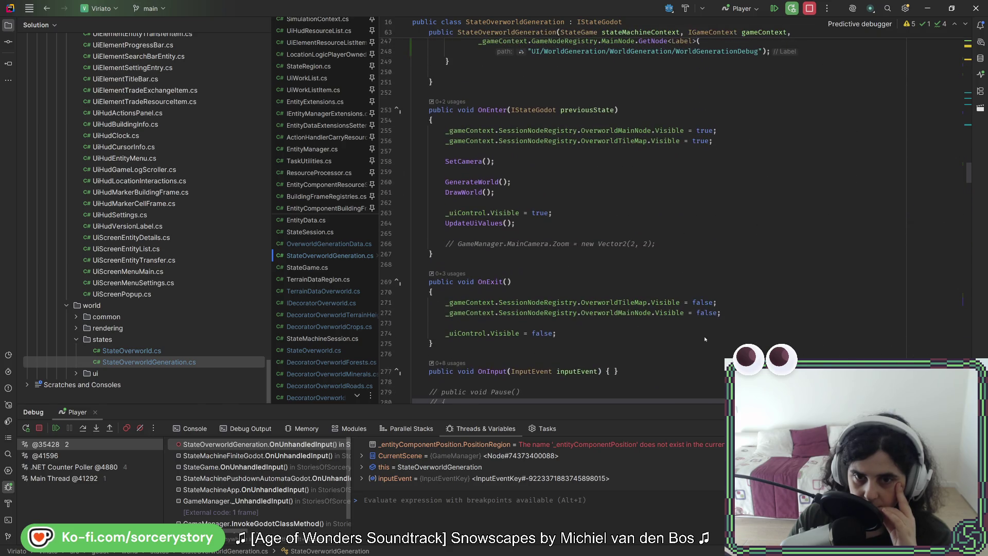
pyautogui.moveTo(472, 303)
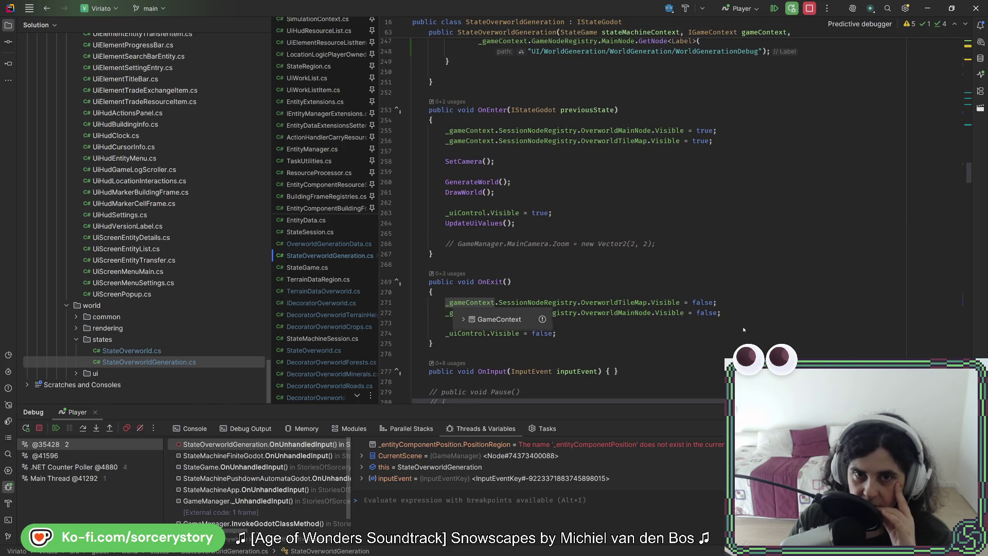
pyautogui.scroll(4, 744, 331)
pyautogui.scroll(4, 743, 327)
pyautogui.scroll(4, 742, 327)
pyautogui.scroll(4, 734, 328)
pyautogui.scroll(10, 733, 329)
pyautogui.scroll(15, 726, 321)
pyautogui.scroll(3, 719, 313)
pyautogui.scroll(-4, 701, 301)
pyautogui.scroll(-6, 701, 301)
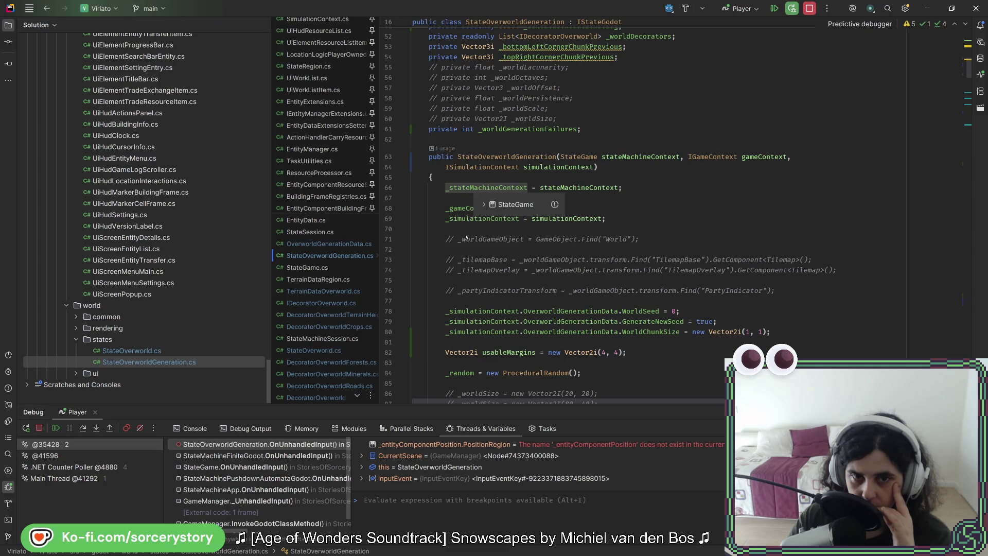
# Inspect _simulationContext's EntityManager and review its 67 OccupiedChunkPositions entries
pyautogui.moveTo(470, 219)
pyautogui.click(493, 233)
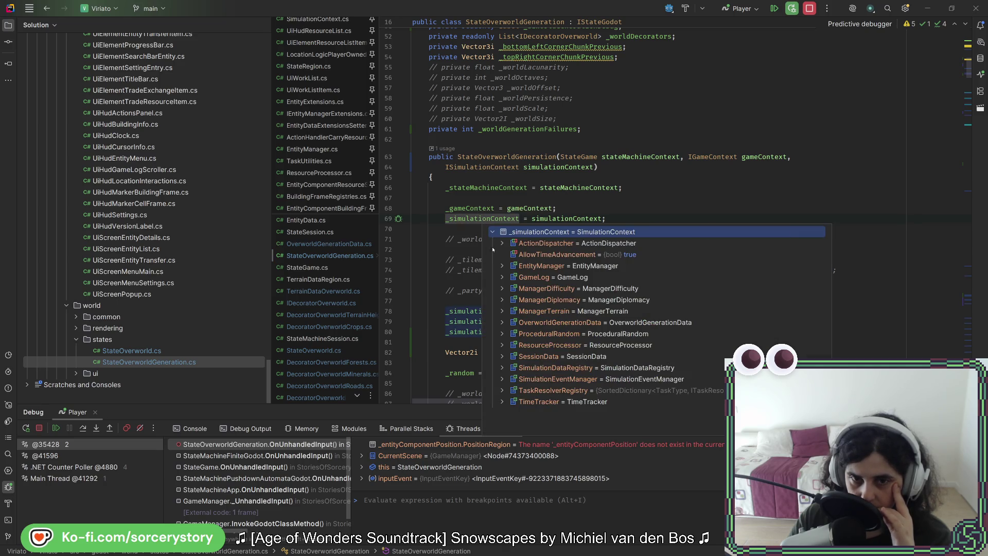
pyautogui.click(503, 266)
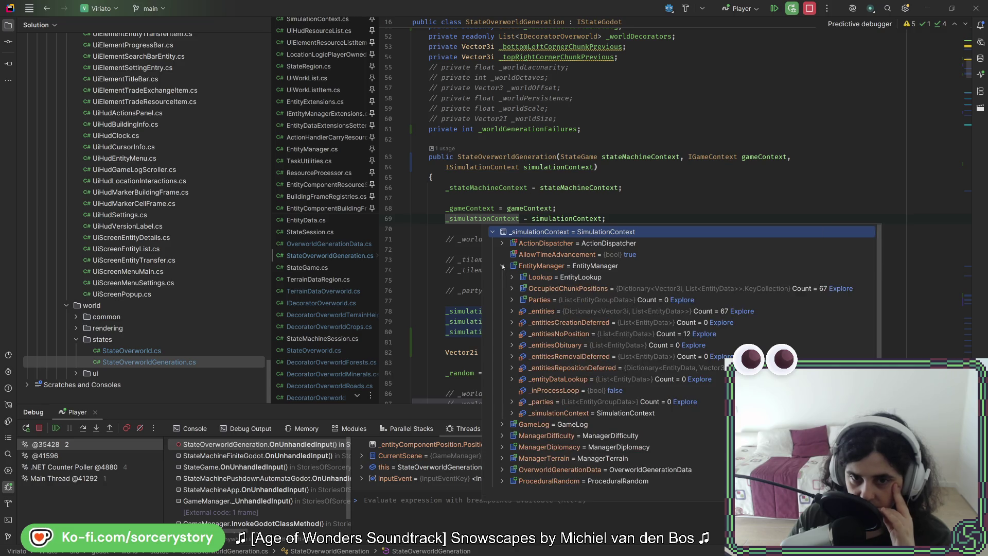
pyautogui.click(511, 289)
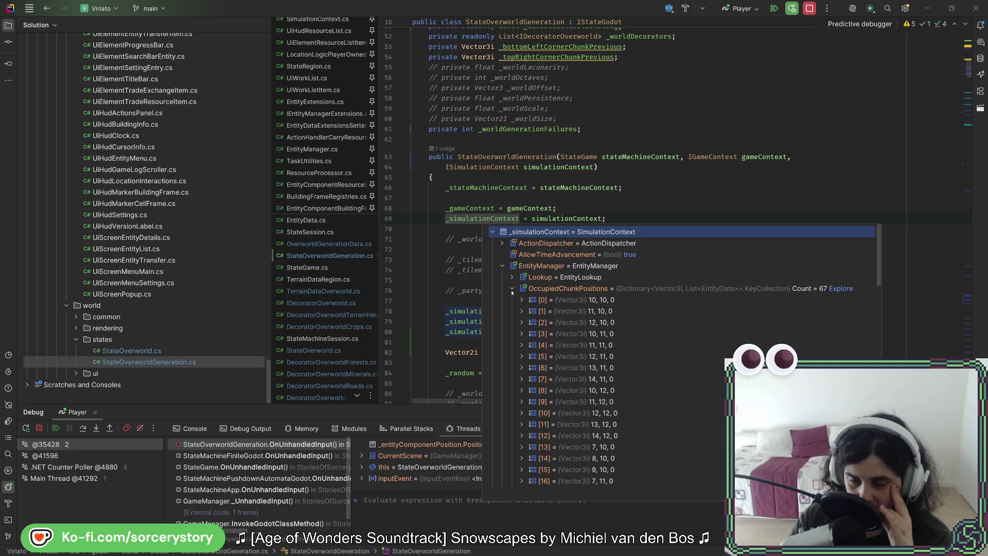
pyautogui.scroll(-3, 512, 289)
pyautogui.scroll(-2, 512, 289)
pyautogui.scroll(-2, 512, 289)
pyautogui.scroll(-2, 511, 288)
pyautogui.scroll(-2, 511, 288)
pyautogui.scroll(-3, 511, 289)
pyautogui.scroll(-3, 511, 290)
pyautogui.scroll(4, 511, 288)
pyautogui.scroll(3, 512, 290)
pyautogui.scroll(3, 511, 289)
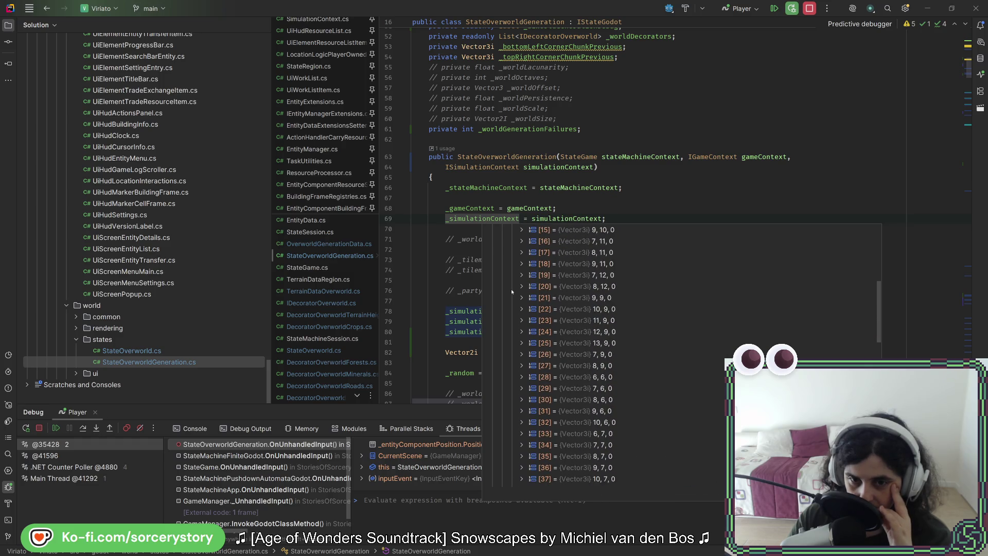
pyautogui.scroll(1, 512, 289)
pyautogui.scroll(3, 511, 289)
pyautogui.scroll(3, 512, 289)
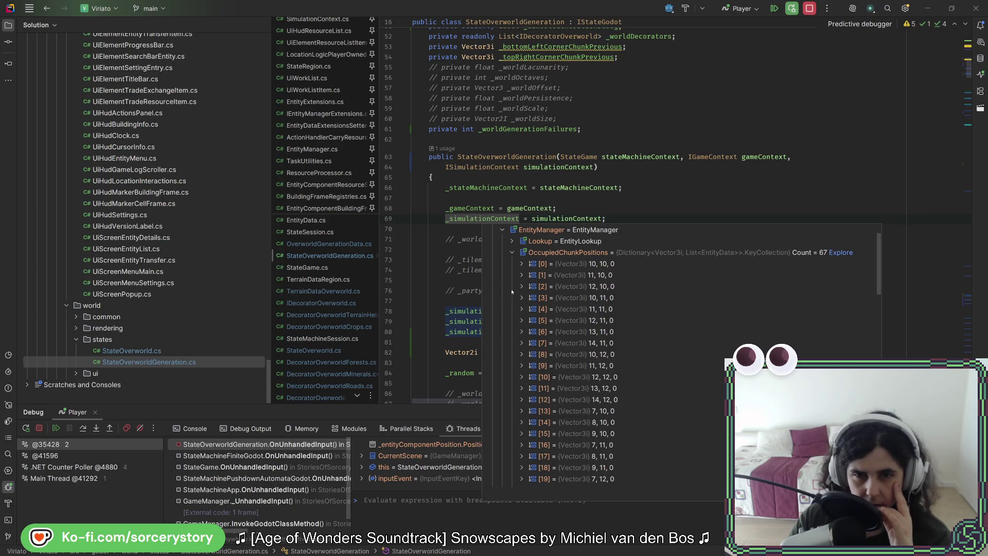
pyautogui.scroll(-2, 586, 328)
pyautogui.scroll(-1, 585, 329)
pyautogui.scroll(-2, 585, 329)
pyautogui.scroll(-1, 587, 326)
pyautogui.scroll(-1, 587, 325)
pyautogui.scroll(-1, 587, 326)
pyautogui.scroll(-2, 587, 326)
pyautogui.scroll(-2, 587, 325)
pyautogui.scroll(-2, 587, 324)
pyautogui.scroll(-3, 588, 323)
pyautogui.scroll(5, 591, 322)
pyautogui.scroll(6, 591, 321)
pyautogui.scroll(2, 591, 321)
pyautogui.scroll(3, 591, 321)
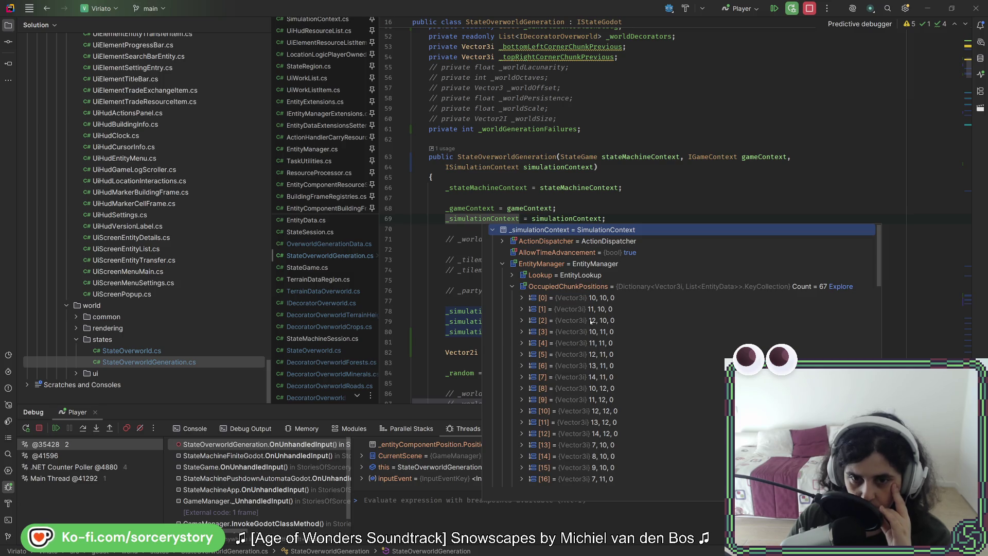
pyautogui.click(590, 300)
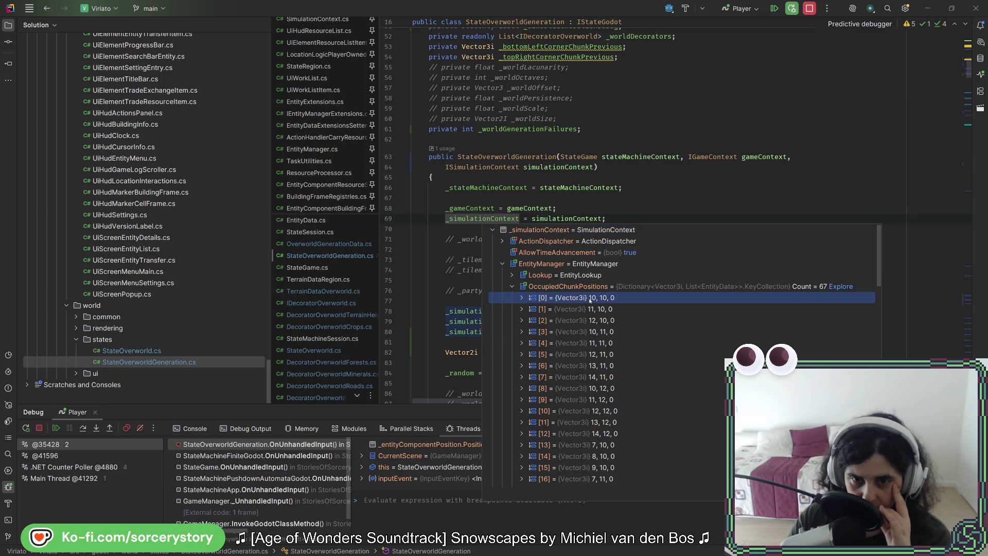
pyautogui.scroll(-2, 603, 337)
pyautogui.scroll(2, 617, 317)
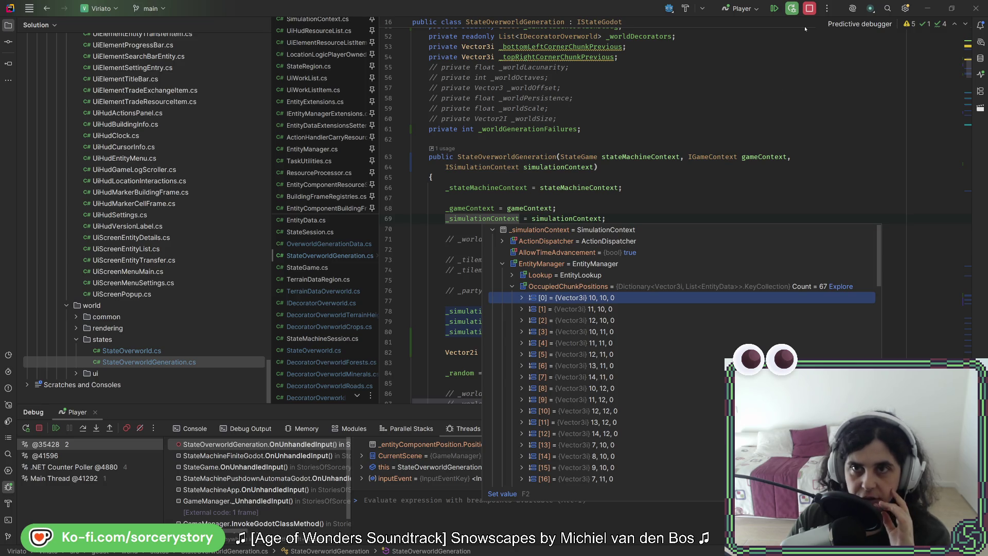
pyautogui.click(641, 190)
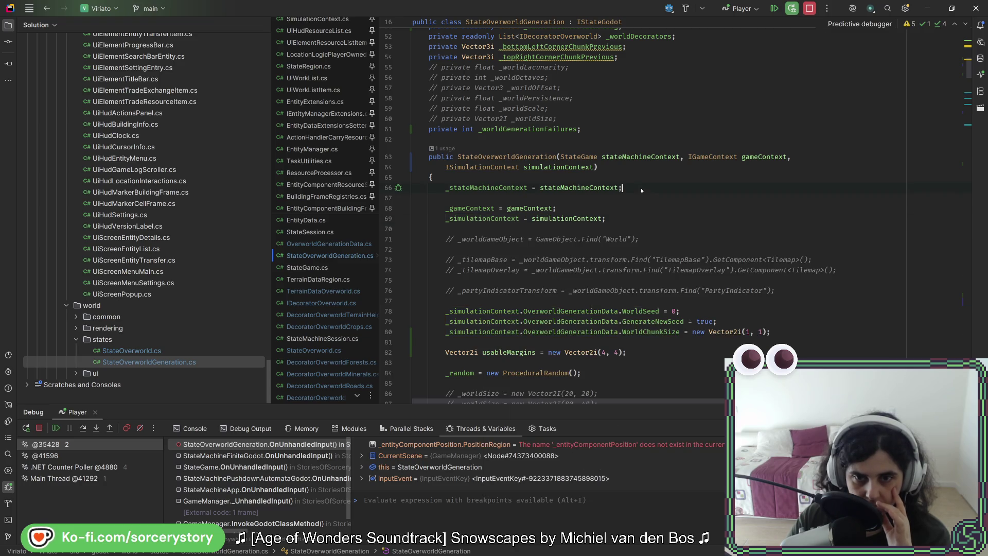
# Stop the session, check the WorldChunkSize setting, and relaunch the game under the debugger
pyautogui.click(810, 8)
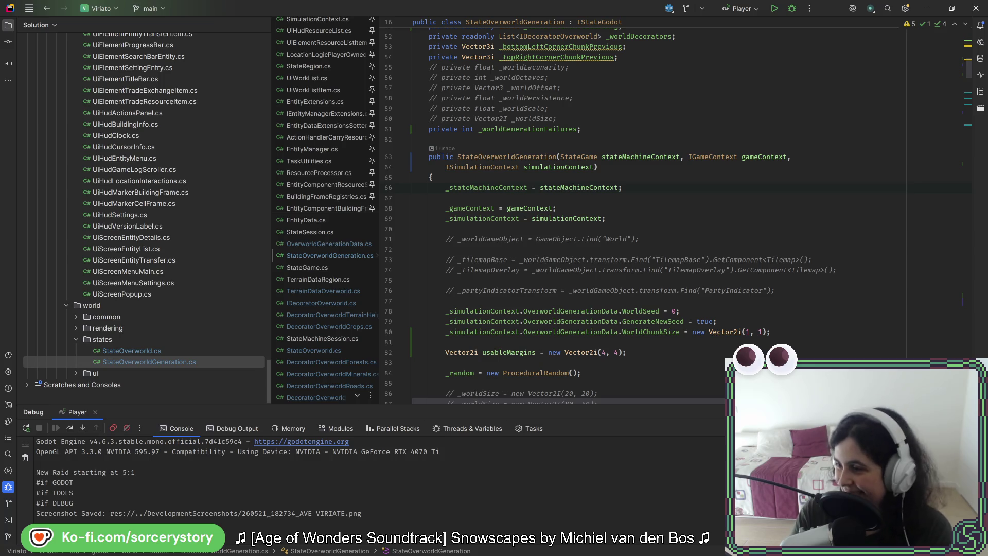
pyautogui.click(622, 331)
pyautogui.scroll(-1, 735, 273)
pyautogui.scroll(-2, 735, 274)
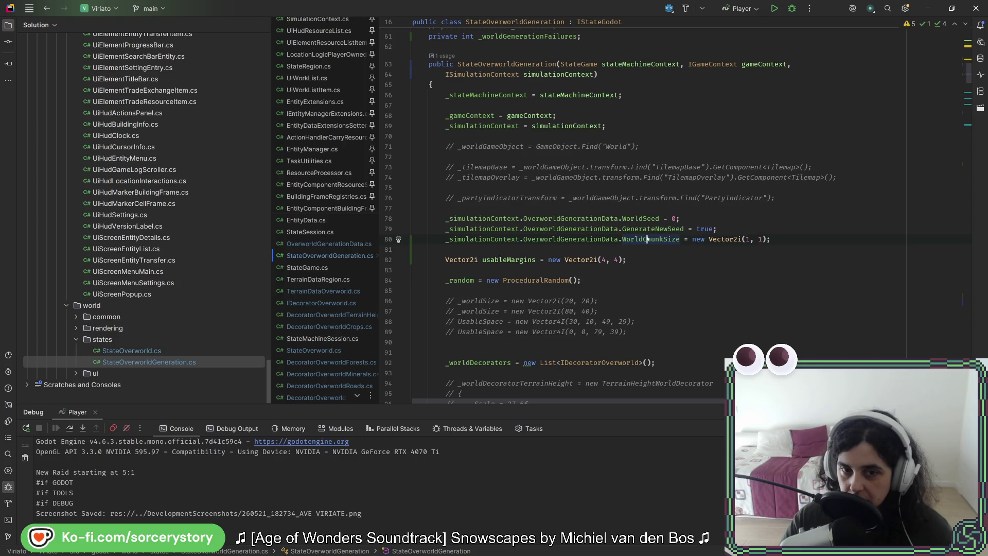
pyautogui.scroll(-10, 647, 239)
pyautogui.scroll(-10, 589, 317)
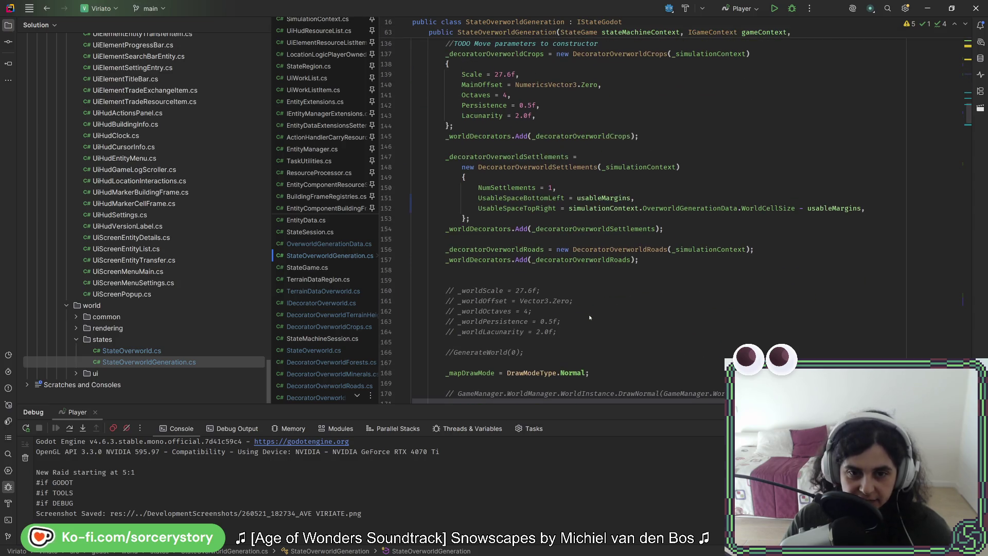
pyautogui.click(792, 9)
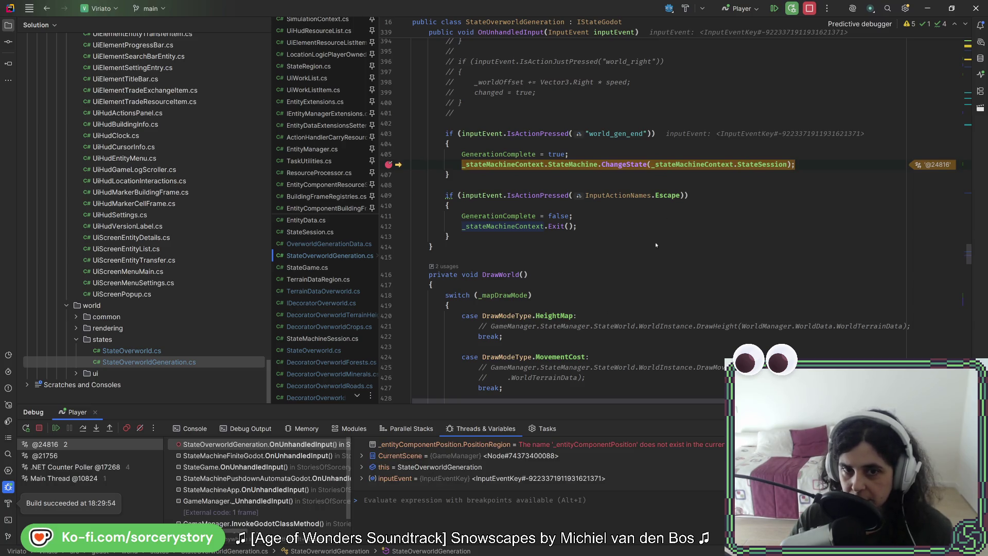
pyautogui.scroll(-1, 454, 464)
pyautogui.scroll(1, 385, 469)
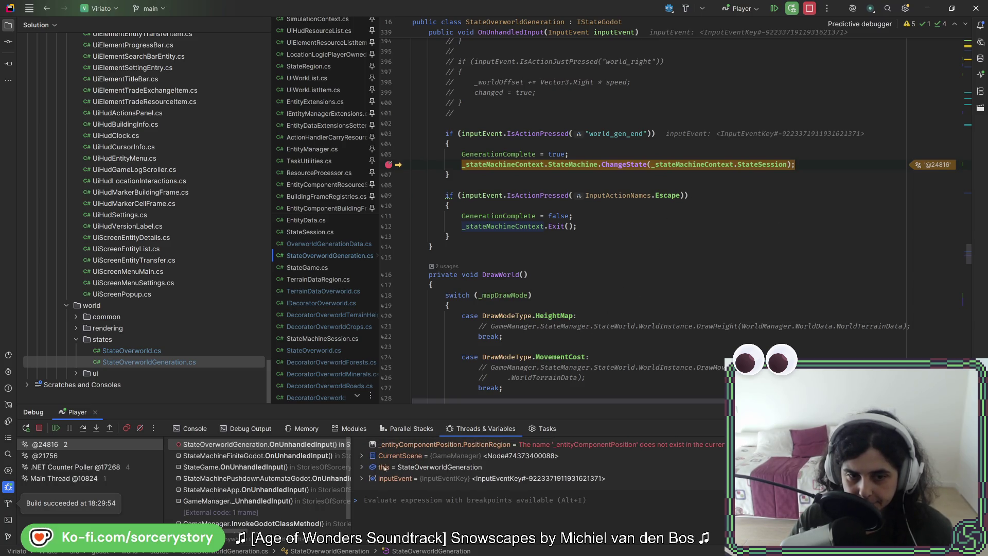
# Expand this > _simulationContext > EntityManager > _entities showing 20 entity groups, then resume
pyautogui.click(362, 467)
pyautogui.scroll(-3, 410, 469)
pyautogui.scroll(-3, 417, 469)
pyautogui.scroll(-2, 421, 471)
pyautogui.click(371, 454)
pyautogui.scroll(-2, 378, 459)
pyautogui.scroll(-2, 387, 460)
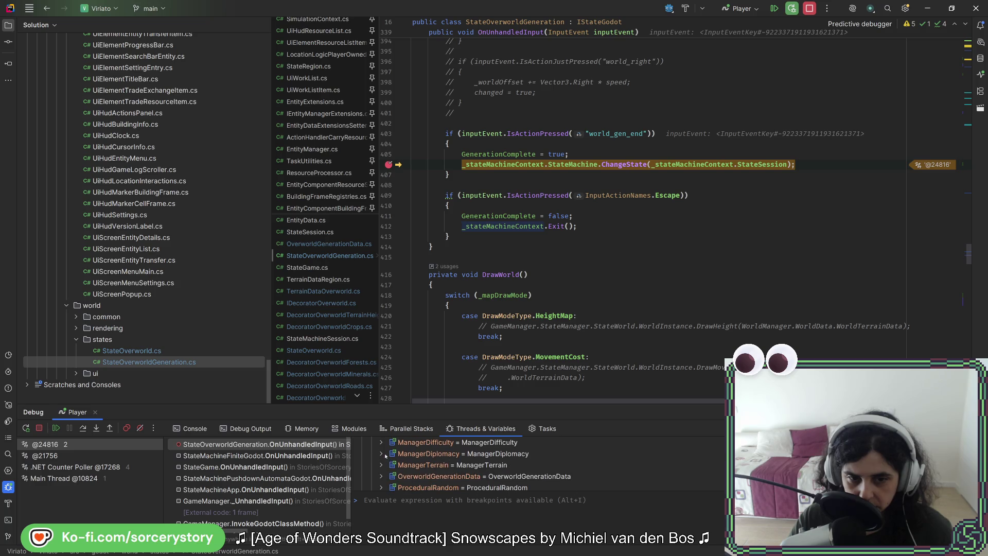
pyautogui.scroll(1, 383, 459)
pyautogui.scroll(2, 384, 460)
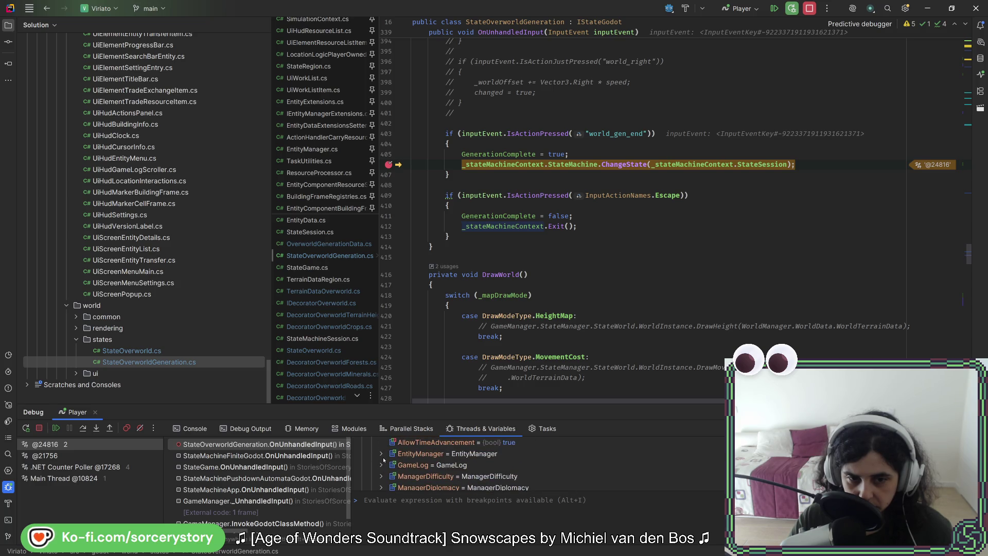
pyautogui.click(381, 454)
pyautogui.scroll(-1, 390, 460)
pyautogui.scroll(-2, 406, 462)
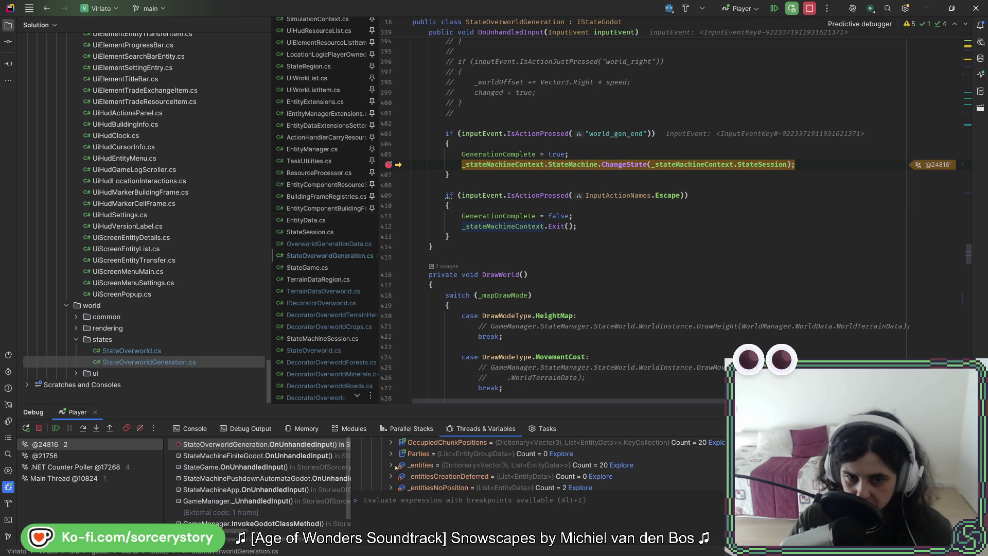
pyautogui.click(390, 466)
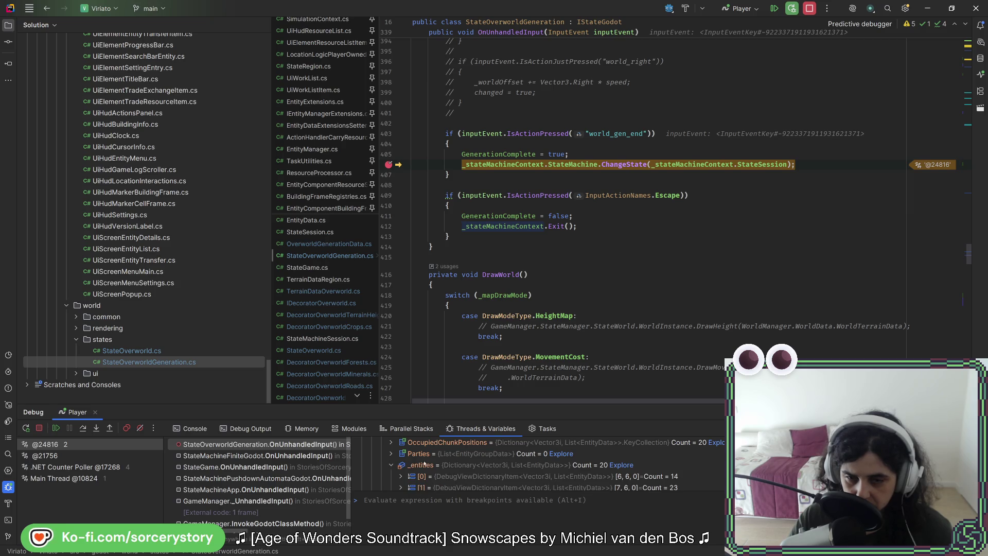
pyautogui.scroll(1, 424, 464)
pyautogui.scroll(2, 424, 464)
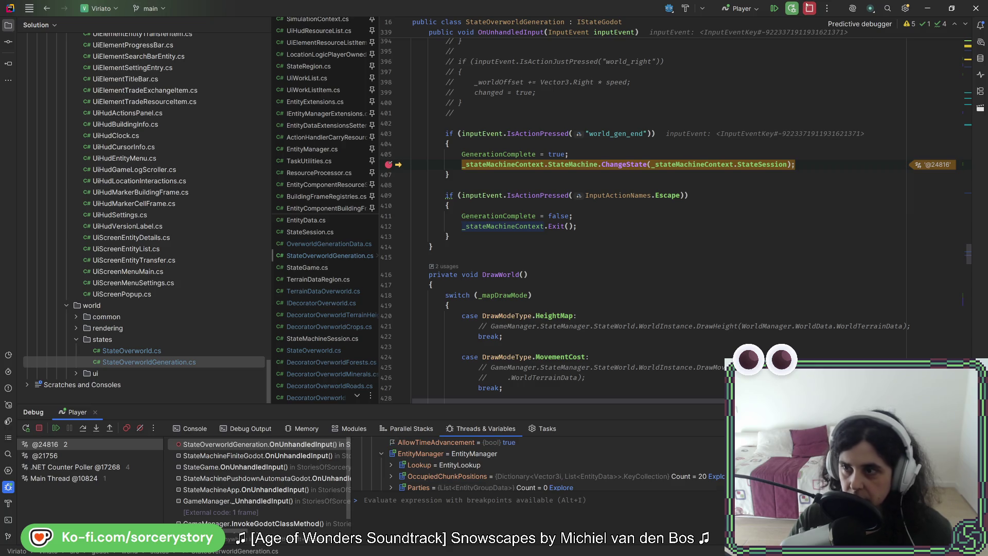
pyautogui.press('F9')
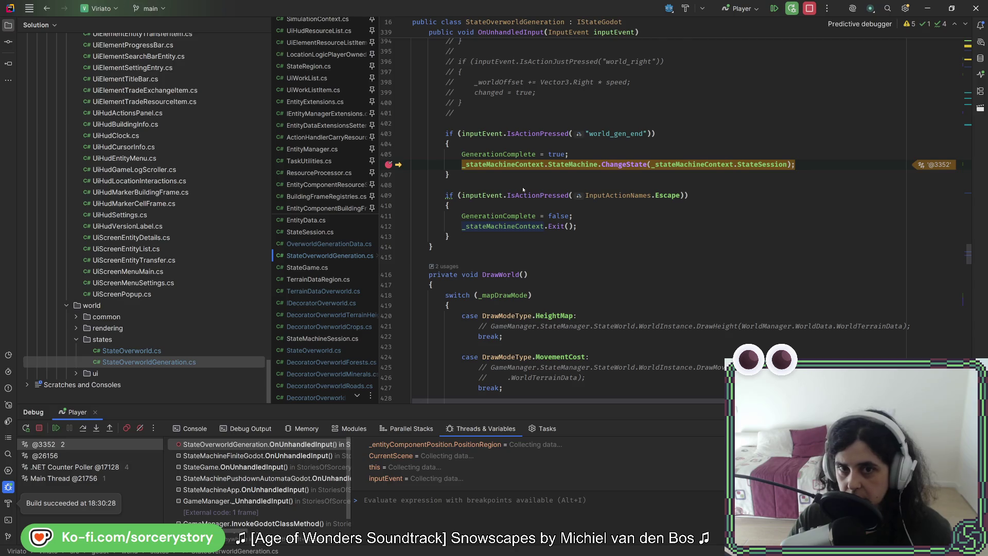
# Check the GameManager's CurrentScene node, then end the paused debugging so the game runs
pyautogui.click(362, 455)
pyautogui.scroll(-2, 403, 479)
pyautogui.scroll(-2, 403, 480)
pyautogui.scroll(-2, 403, 480)
pyautogui.scroll(-2, 402, 477)
pyautogui.scroll(-2, 402, 472)
pyautogui.scroll(2, 403, 473)
pyautogui.scroll(2, 401, 474)
pyautogui.scroll(2, 401, 474)
pyautogui.scroll(2, 401, 474)
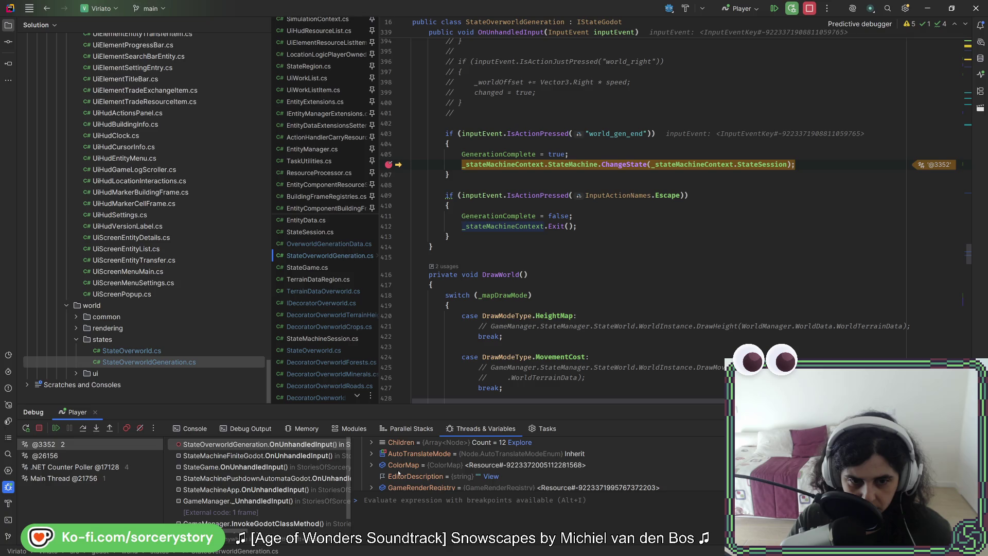
pyautogui.scroll(2, 400, 474)
pyautogui.click(361, 467)
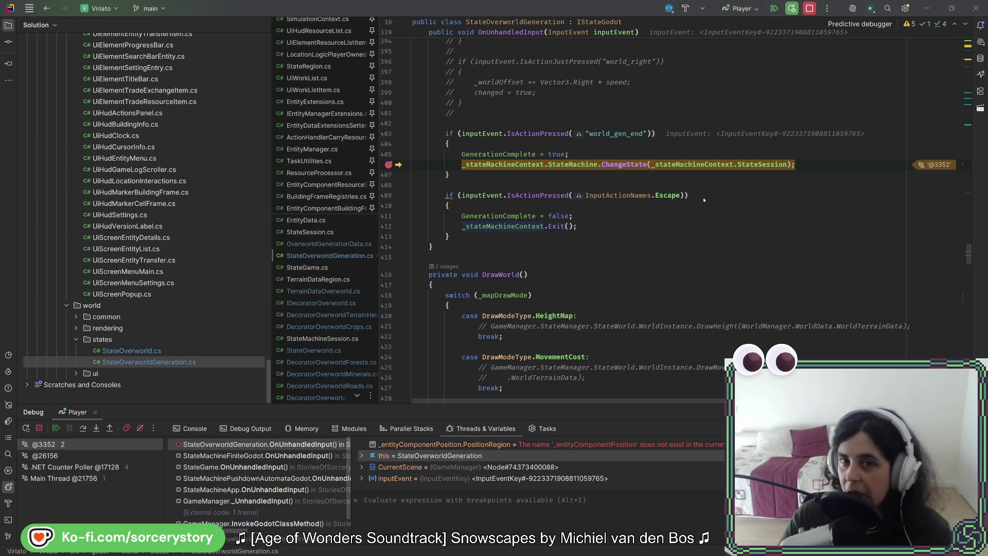
pyautogui.click(810, 8)
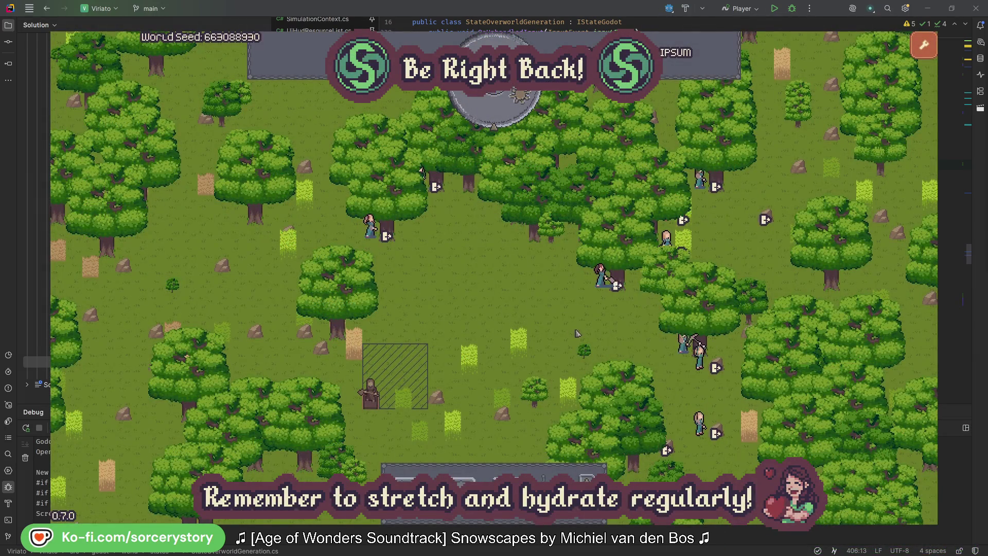
pyautogui.click(601, 276)
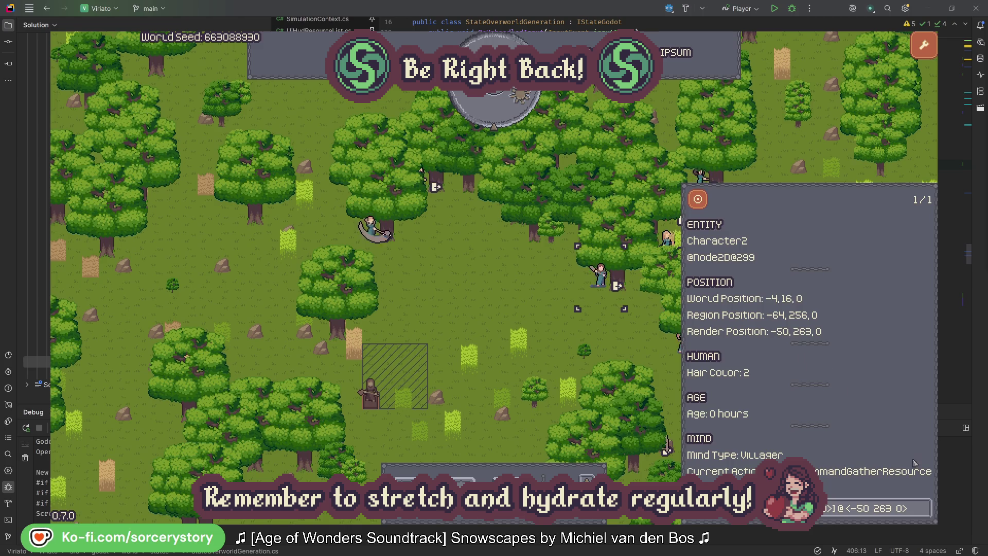
pyautogui.click(925, 515)
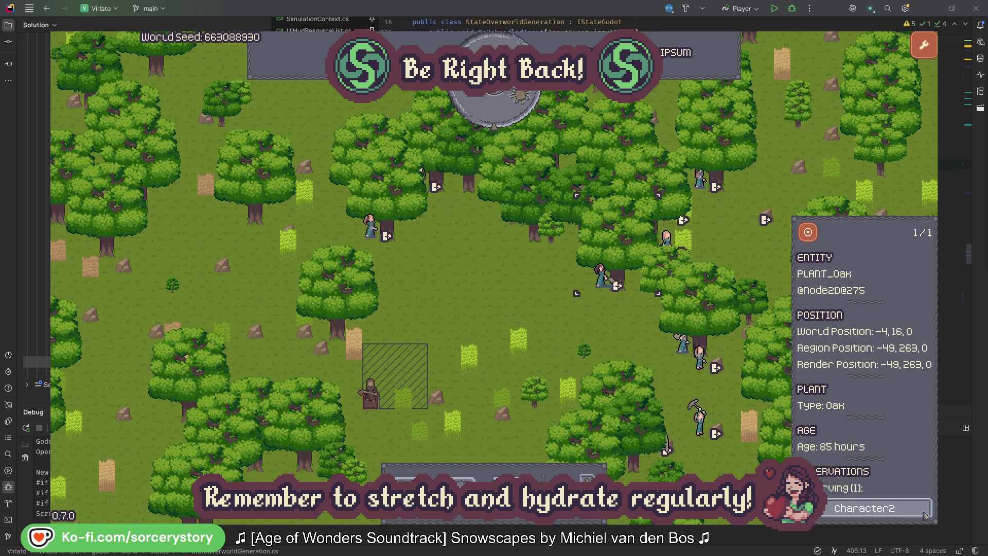
pyautogui.click(926, 515)
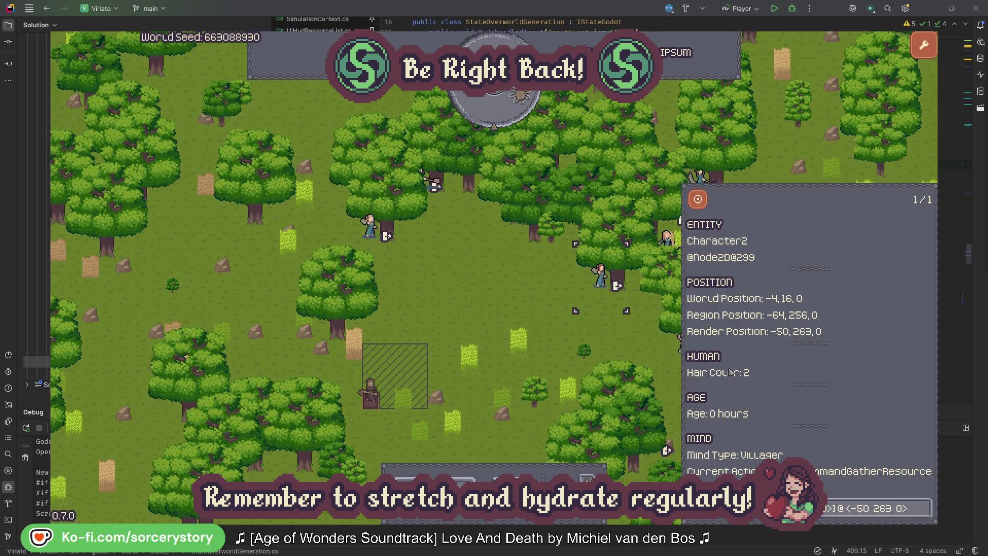
pyautogui.click(617, 343)
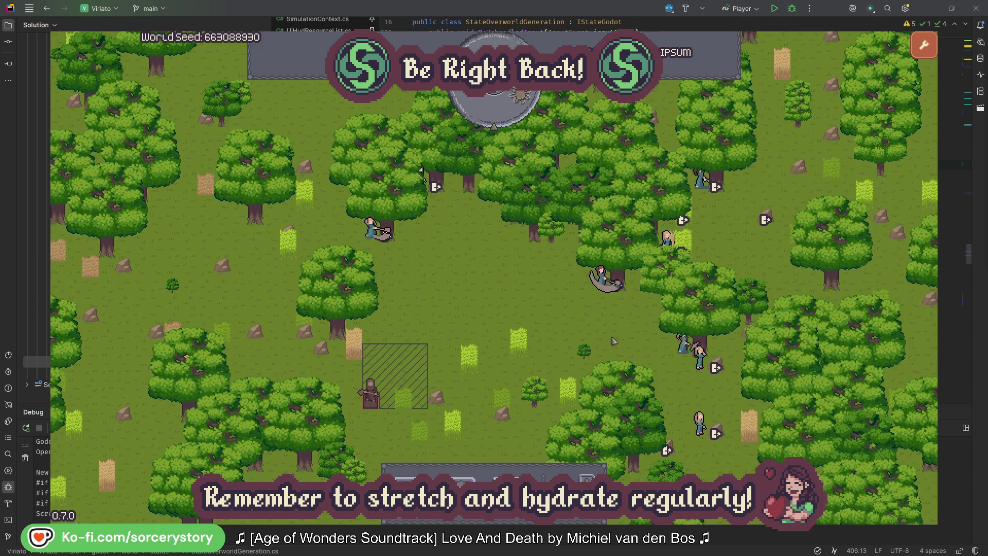
pyautogui.click(372, 230)
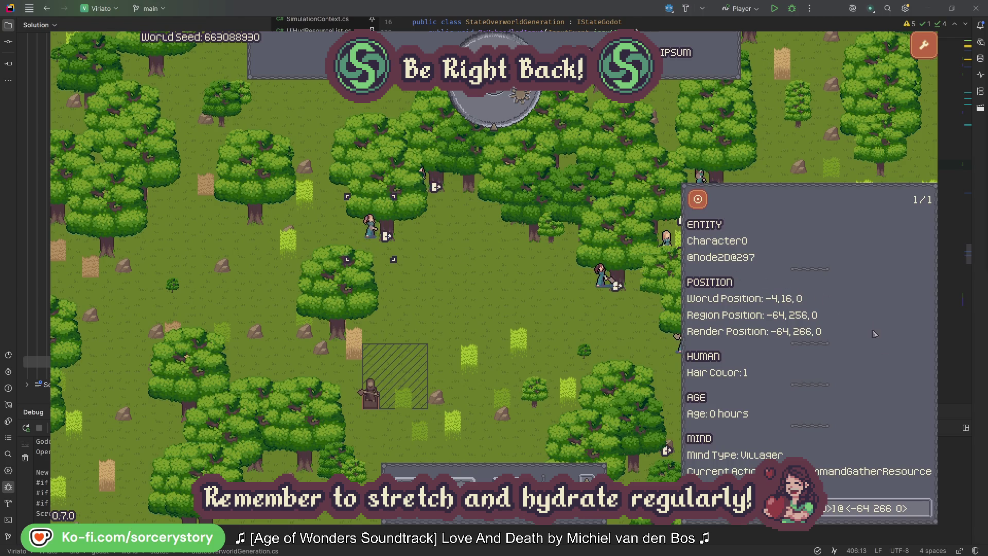
pyautogui.click(926, 509)
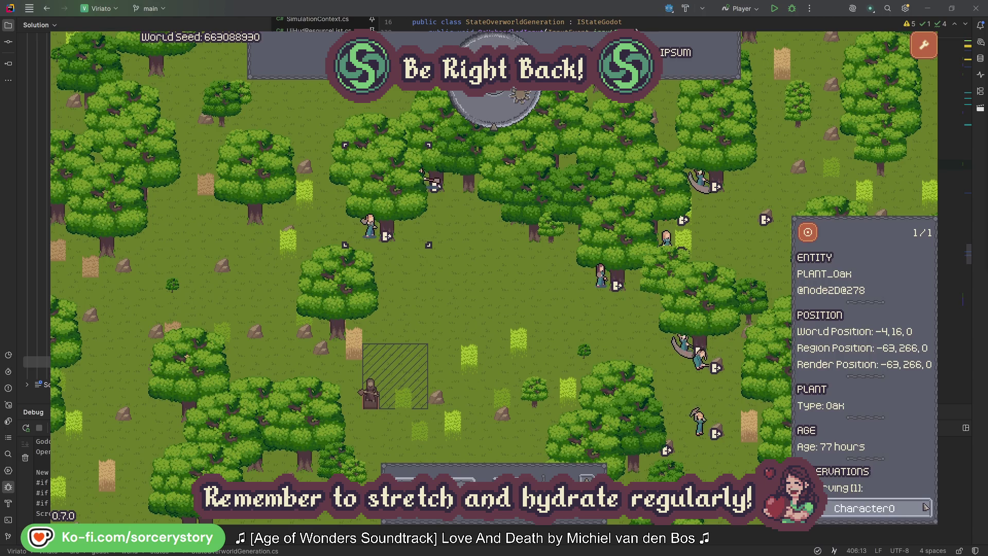
pyautogui.click(927, 508)
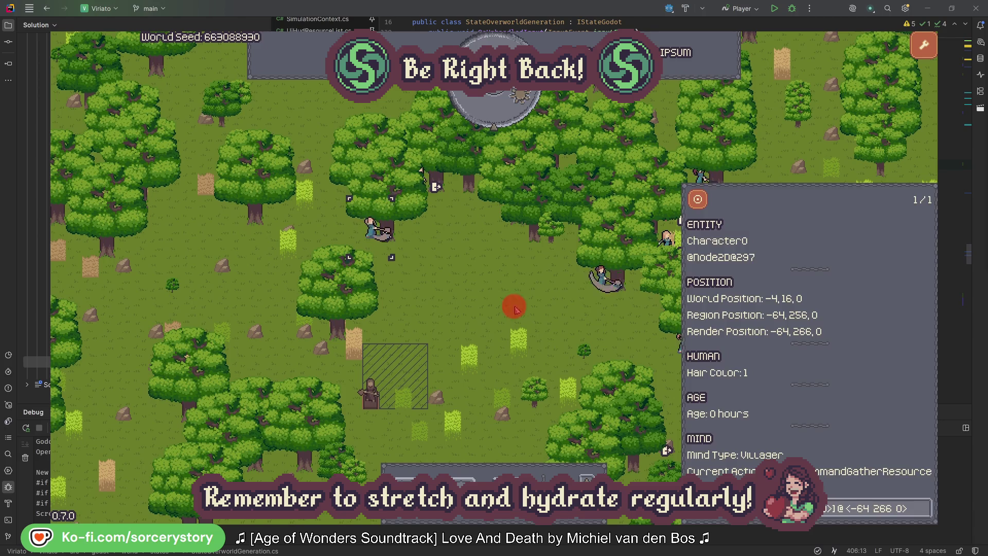
pyautogui.click(515, 309)
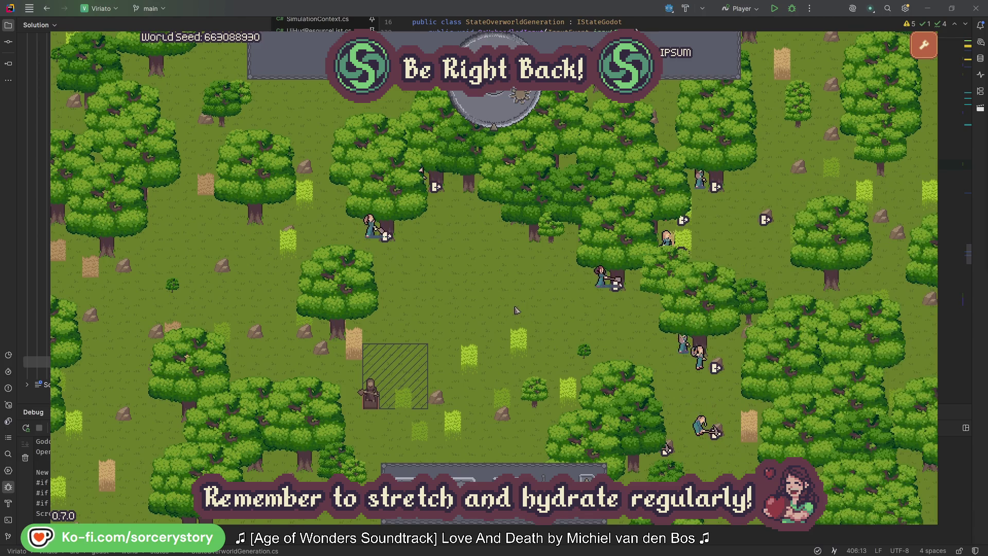
pyautogui.click(502, 116)
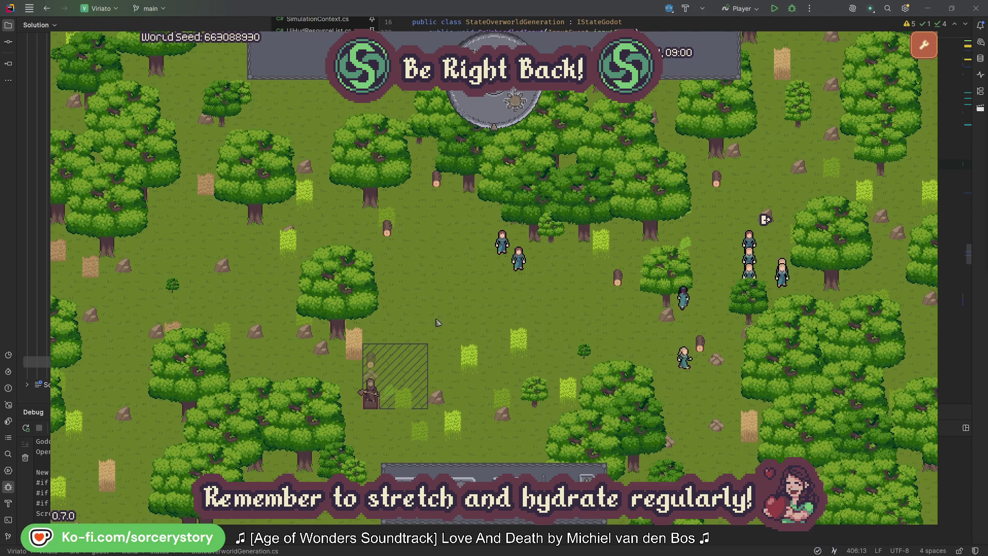
# Inspect the wood pile, its reserving villager Character9, and the herb pile at -45, 265 they collect from
pyautogui.click(371, 361)
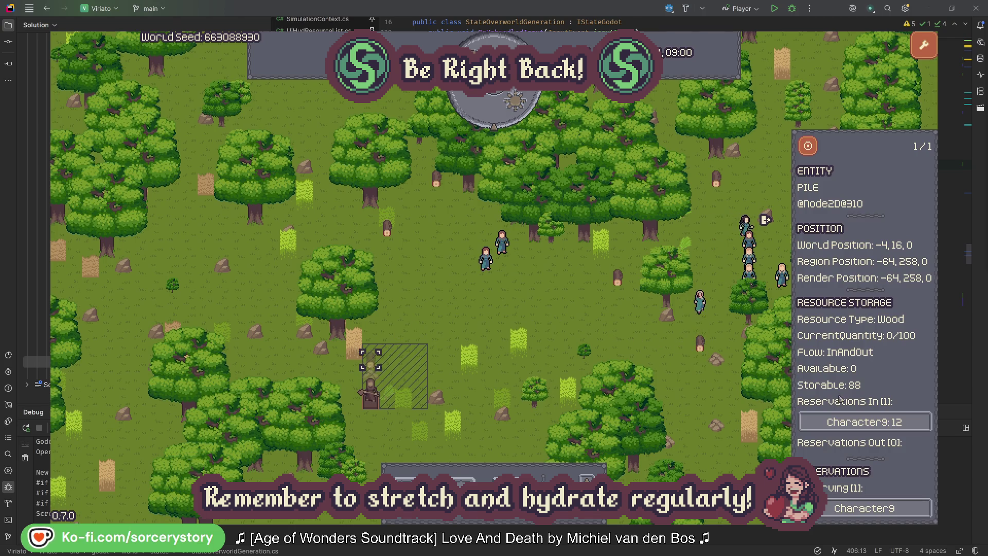
pyautogui.click(909, 423)
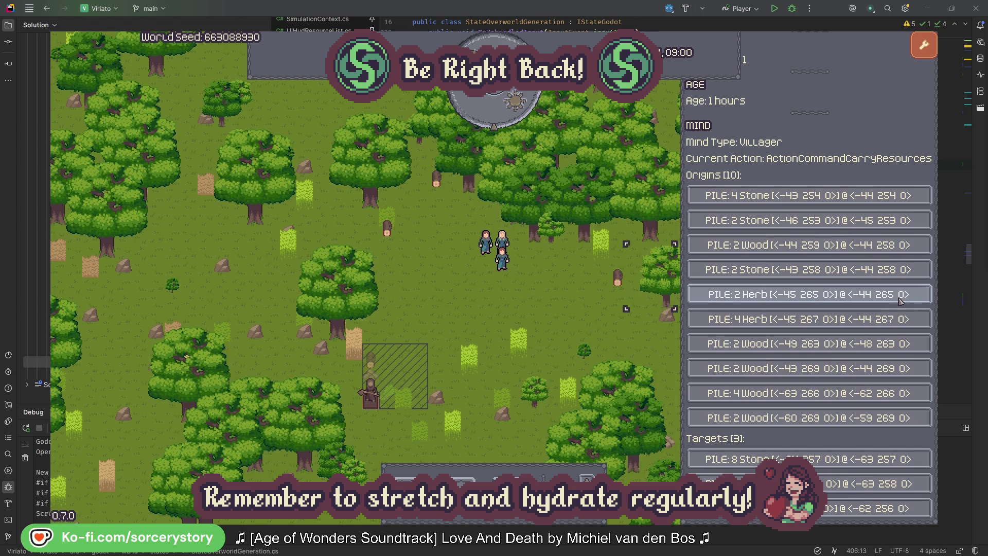
pyautogui.click(902, 300)
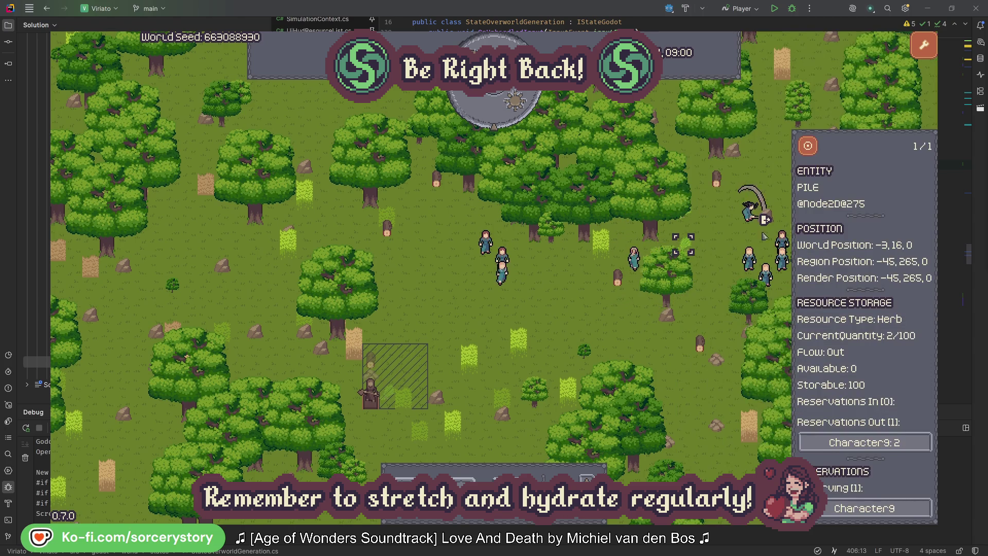